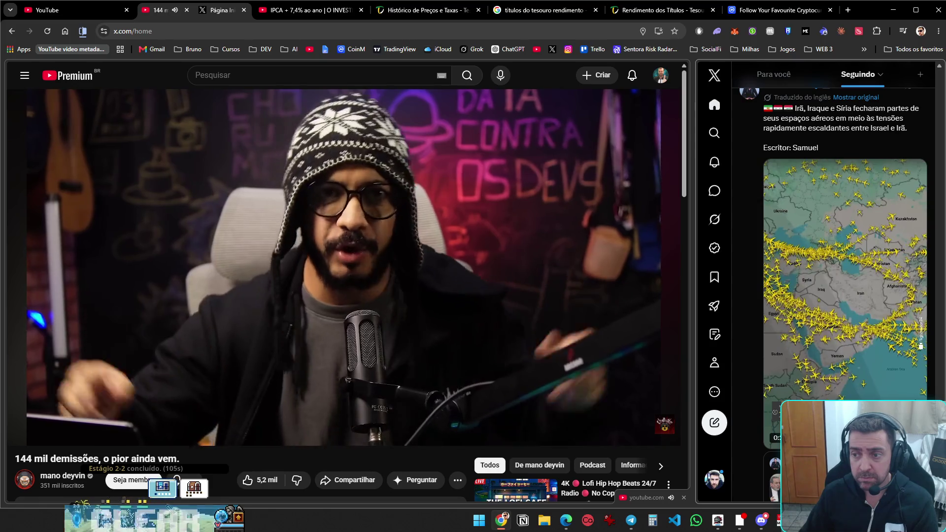
Scroll the X timeline and open the Learn Harness Engineering post's image full size
scroll(833, 296, down, 5)
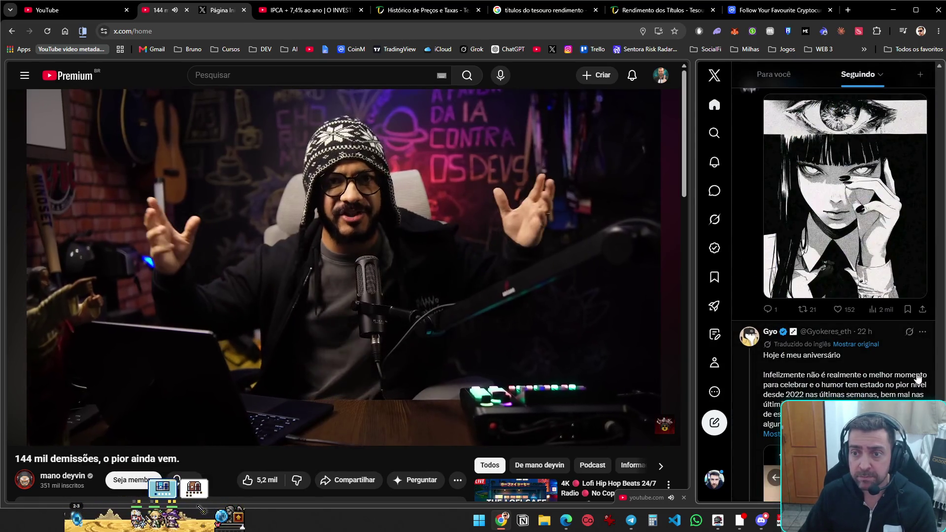
scroll(918, 377, up, 3)
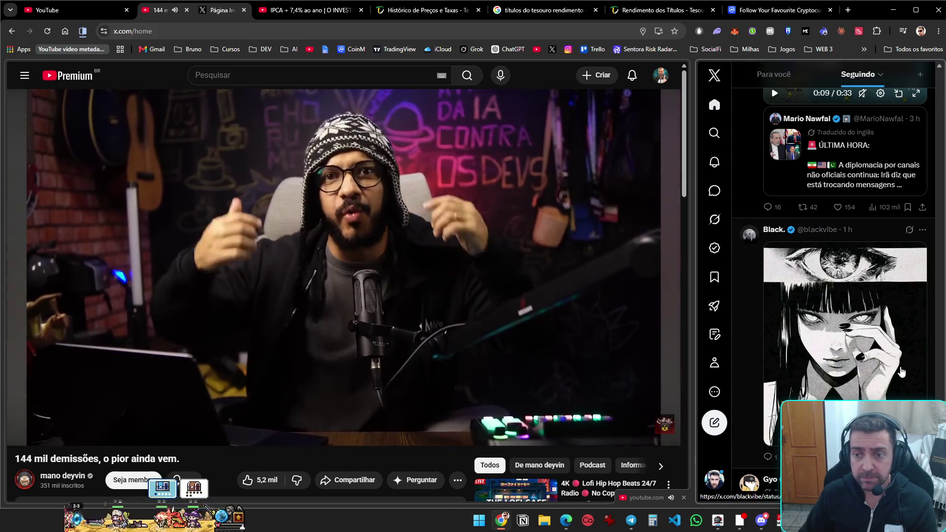
scroll(902, 372, down, 5)
scroll(902, 372, down, 4)
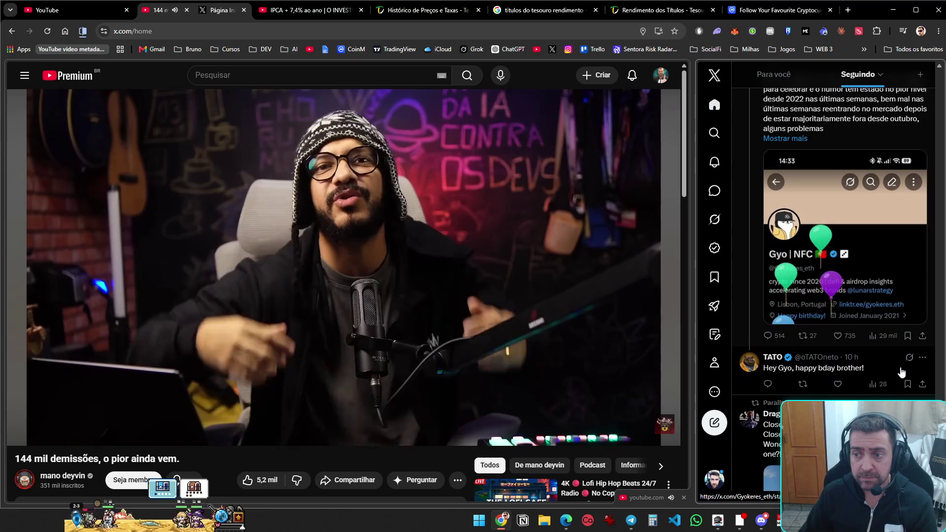
scroll(902, 372, down, 10)
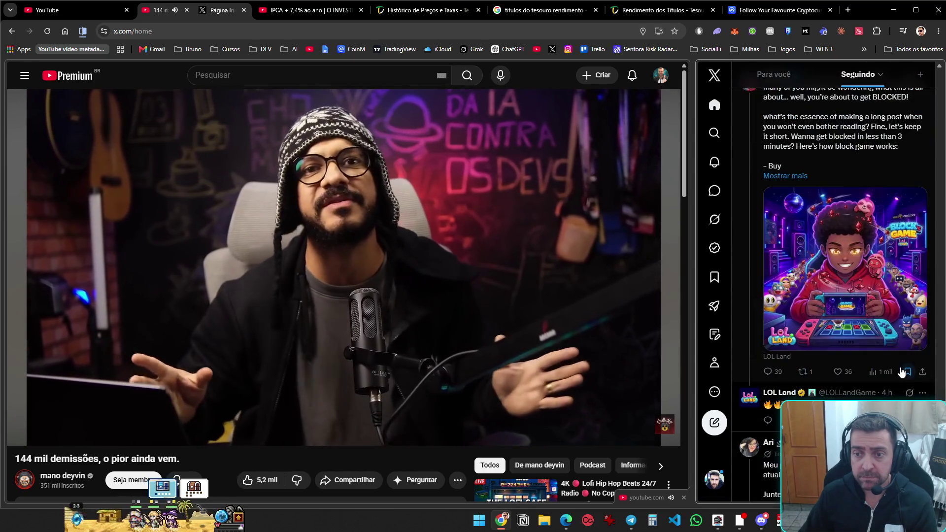
scroll(902, 372, down, 5)
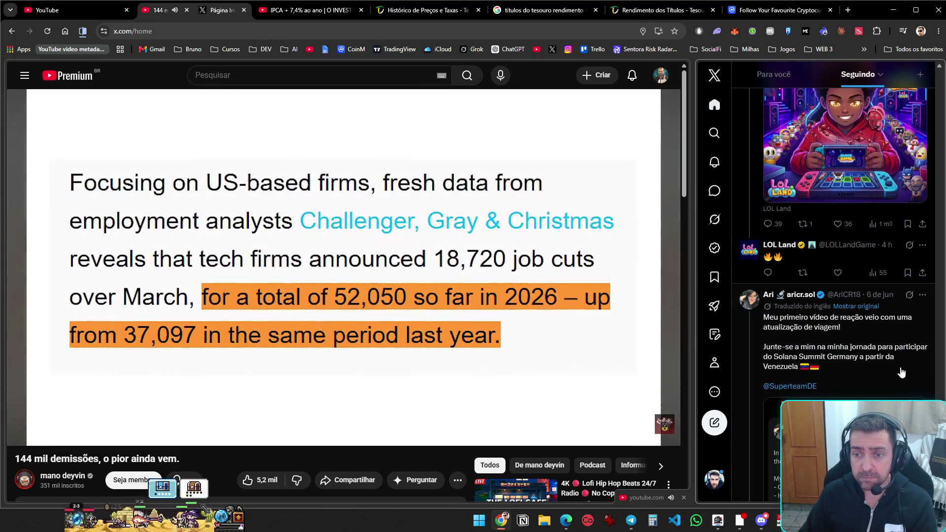
scroll(902, 373, down, 3)
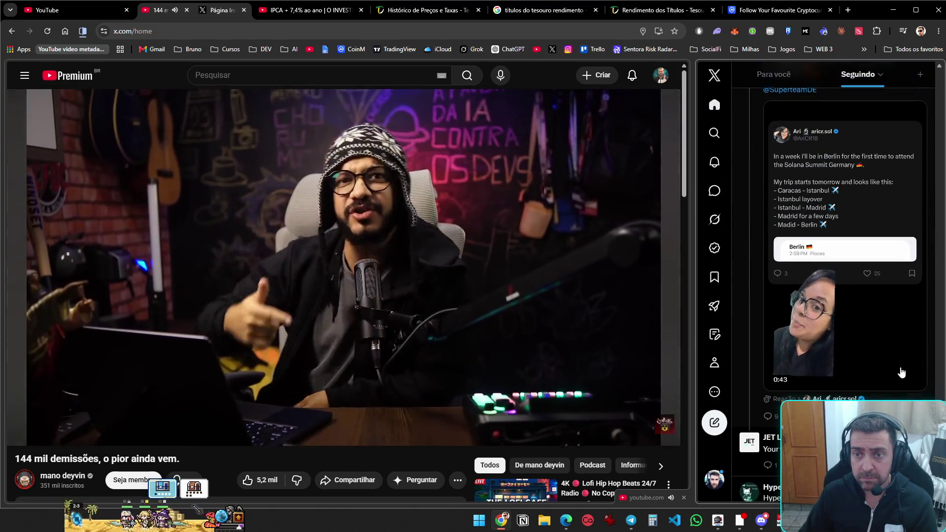
scroll(903, 372, down, 5)
scroll(902, 372, down, 10)
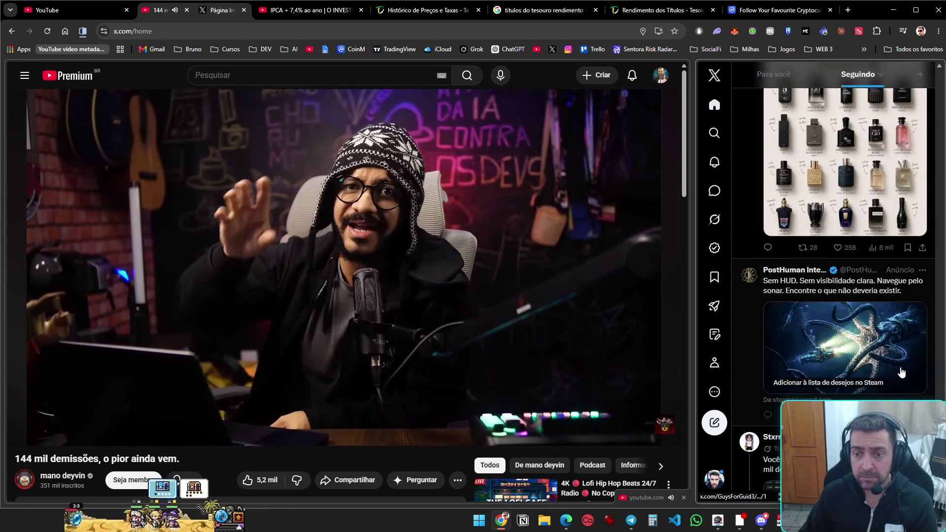
scroll(902, 372, down, 10)
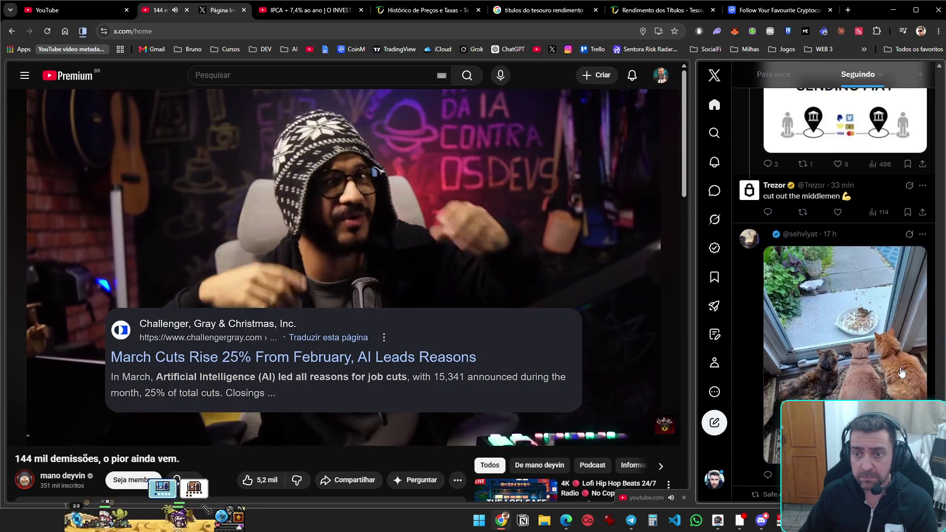
scroll(902, 372, down, 15)
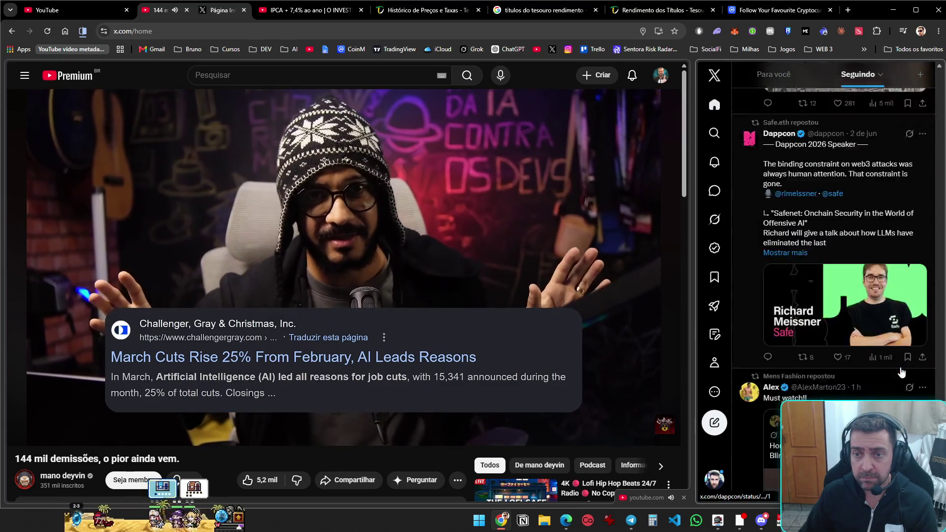
scroll(902, 373, down, 15)
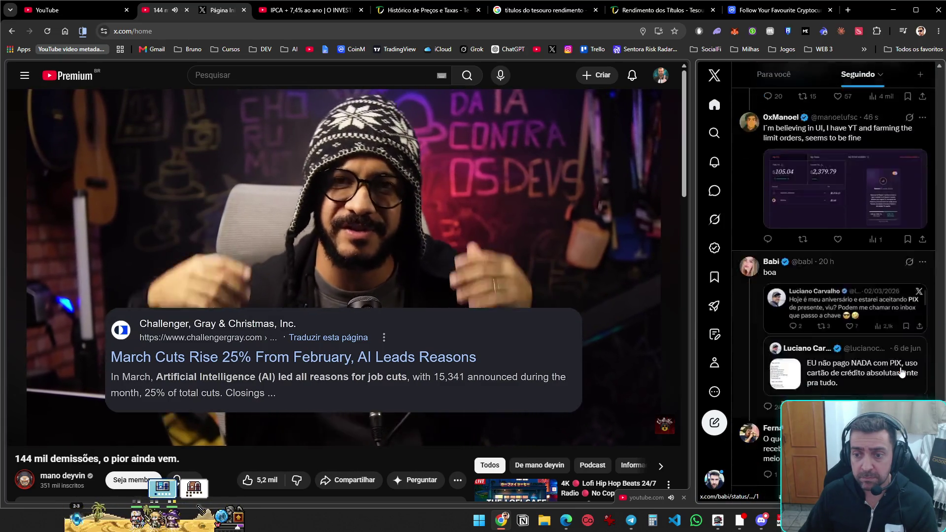
scroll(902, 373, down, 10)
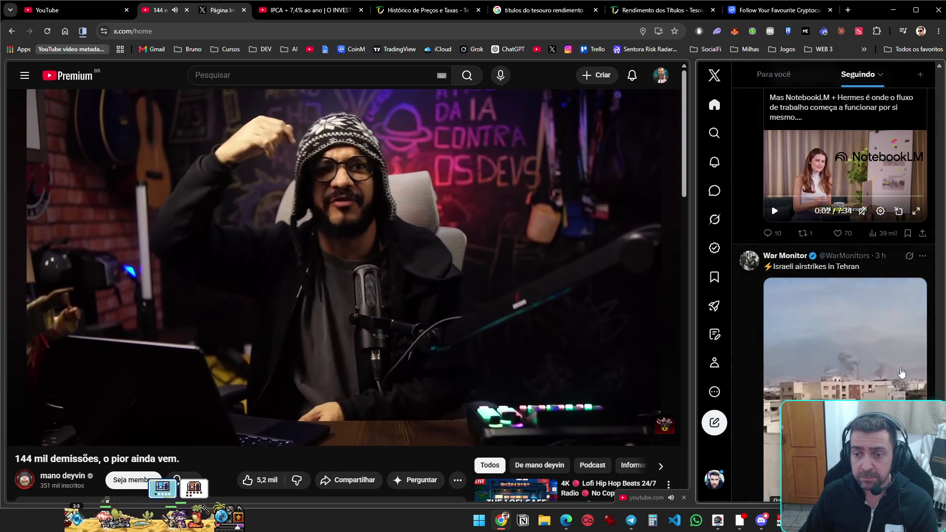
scroll(902, 373, down, 5)
scroll(902, 374, down, 10)
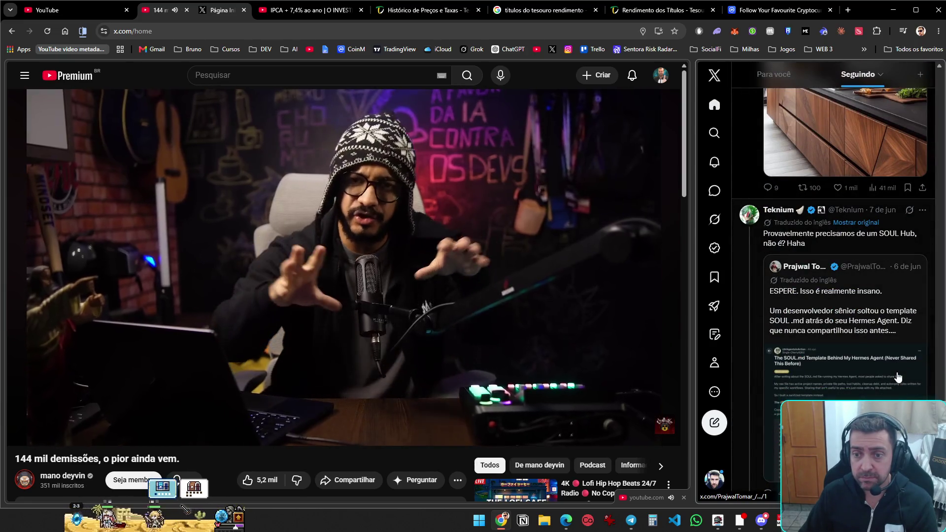
scroll(898, 378, down, 10)
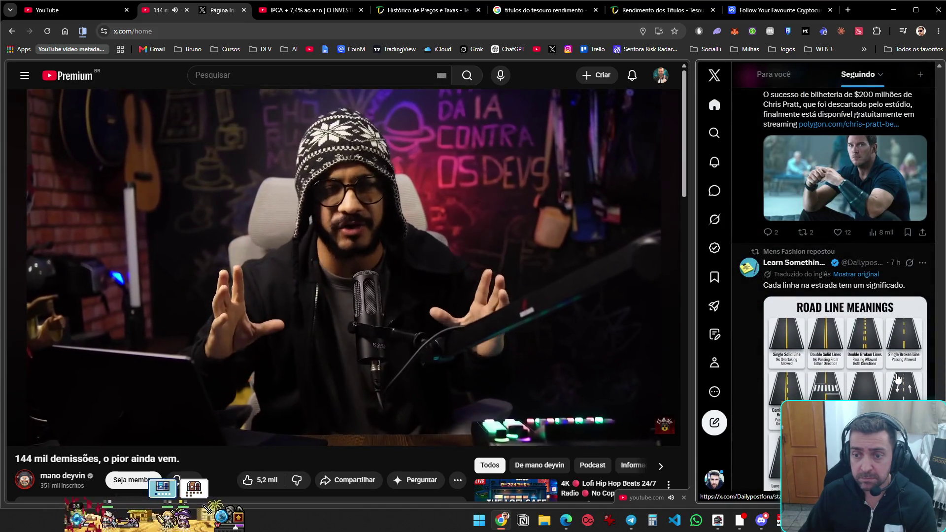
scroll(898, 379, up, 3)
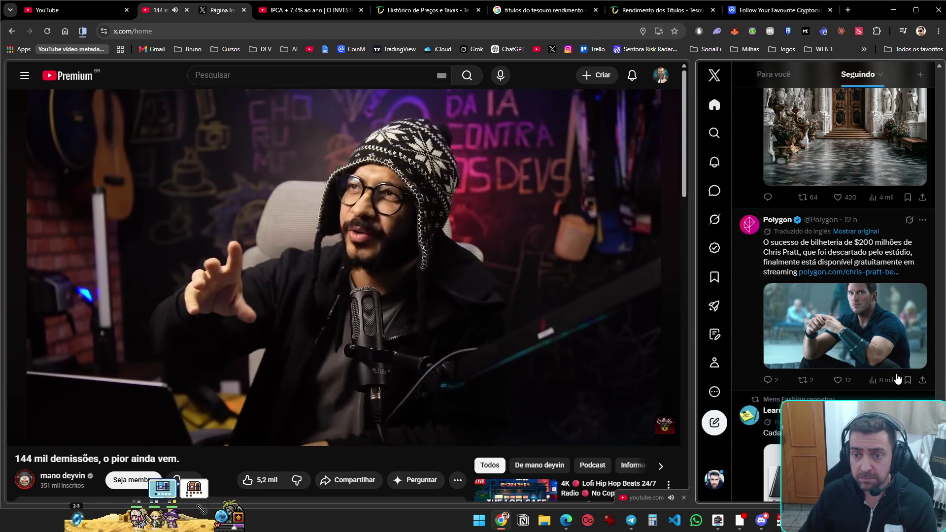
scroll(899, 379, down, 15)
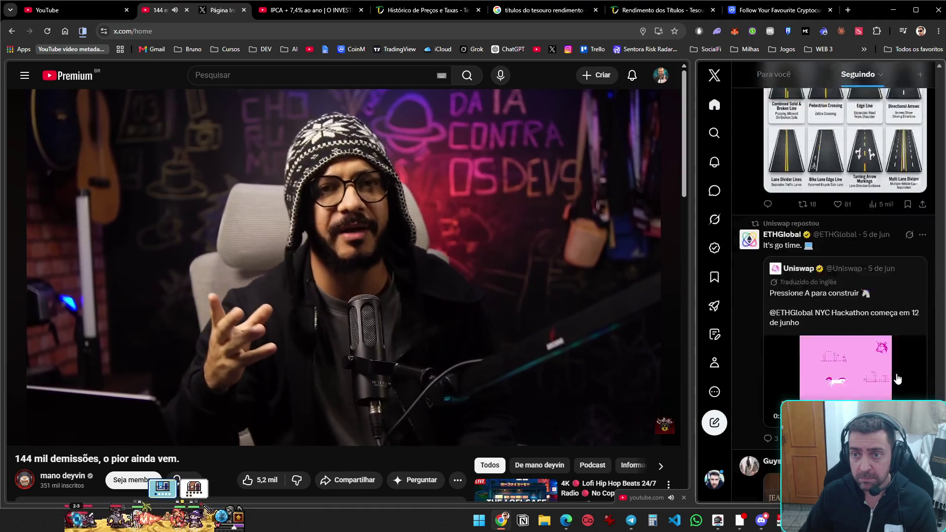
scroll(899, 379, up, 10)
scroll(898, 378, down, 5)
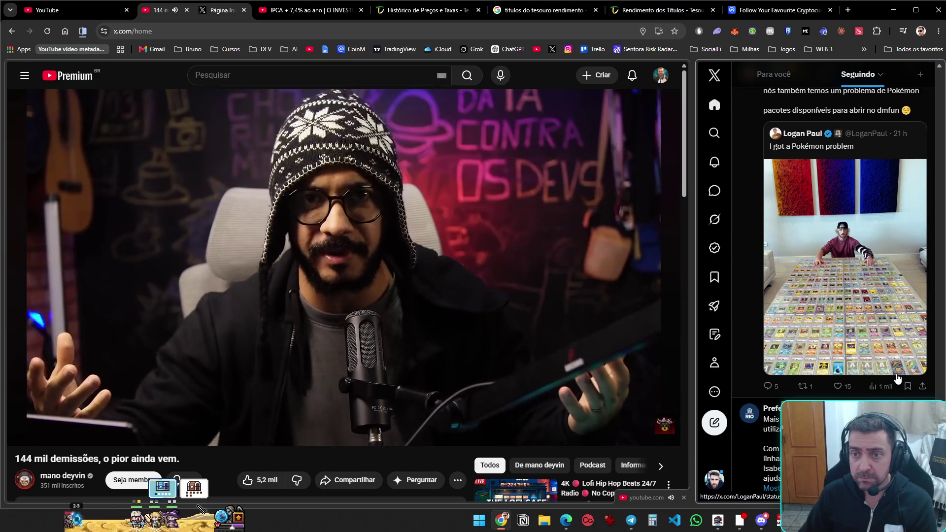
scroll(898, 378, up, 1)
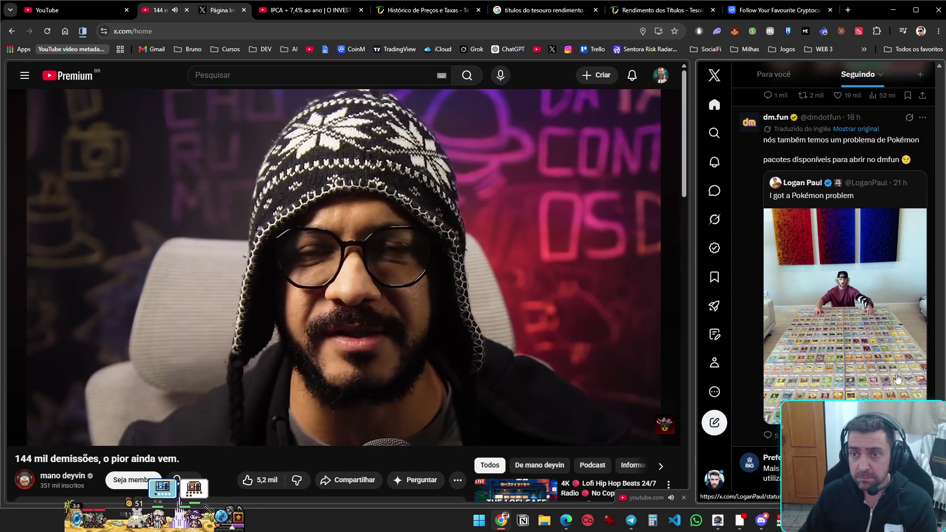
scroll(898, 379, down, 7)
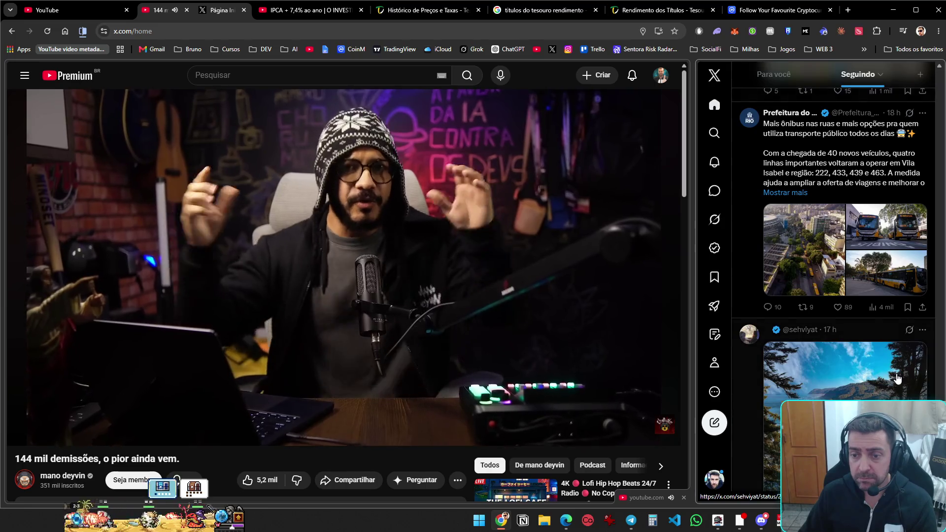
scroll(898, 378, down, 10)
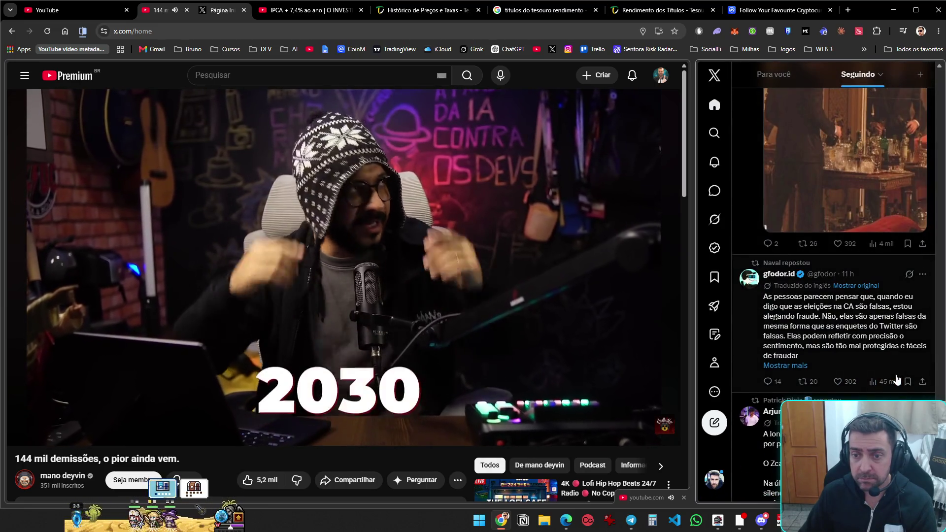
scroll(898, 379, down, 5)
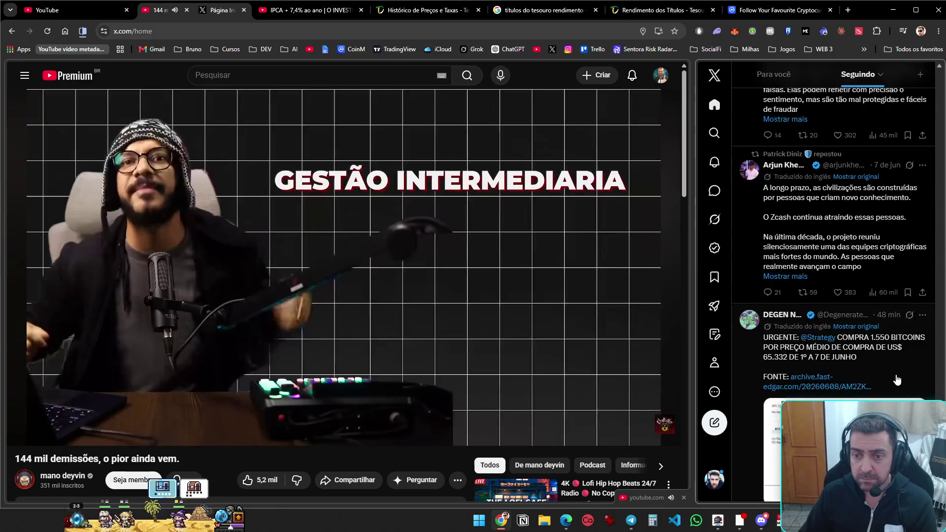
scroll(899, 380, down, 8)
scroll(898, 378, down, 8)
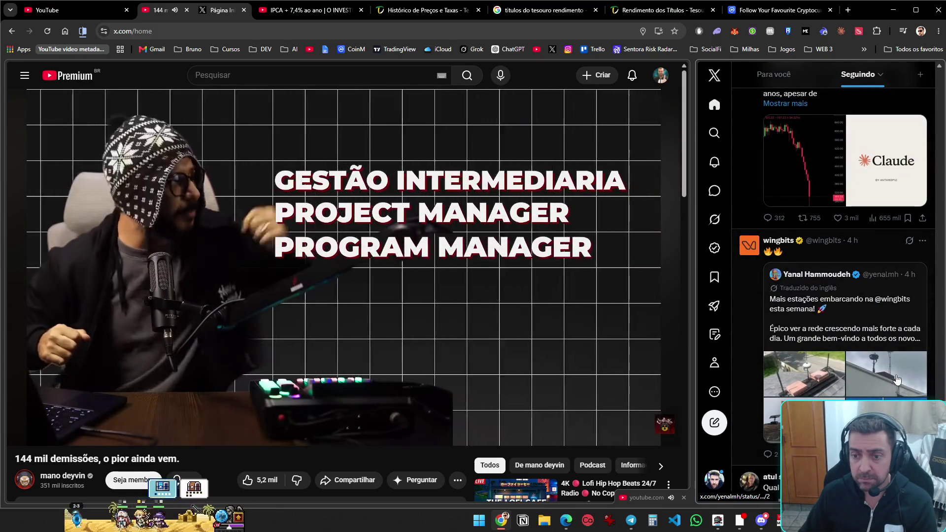
scroll(897, 378, down, 5)
scroll(897, 380, down, 8)
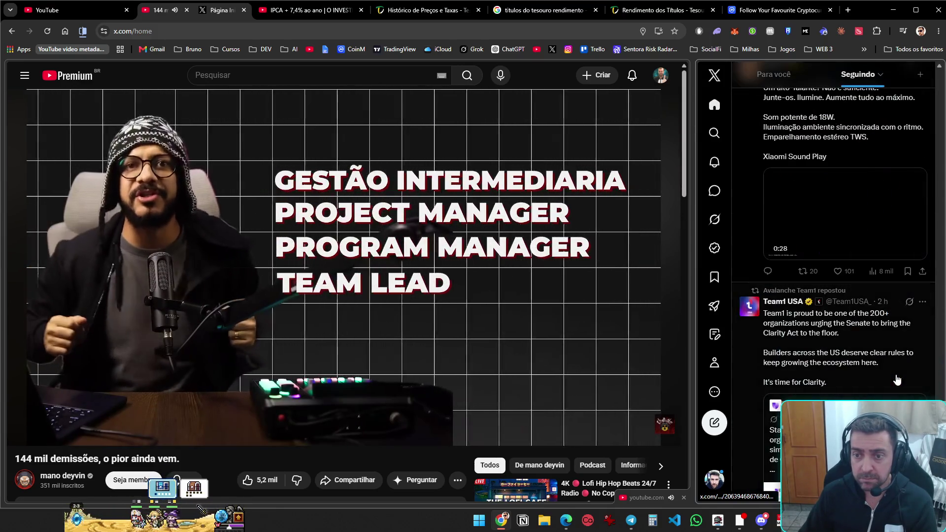
scroll(897, 379, down, 15)
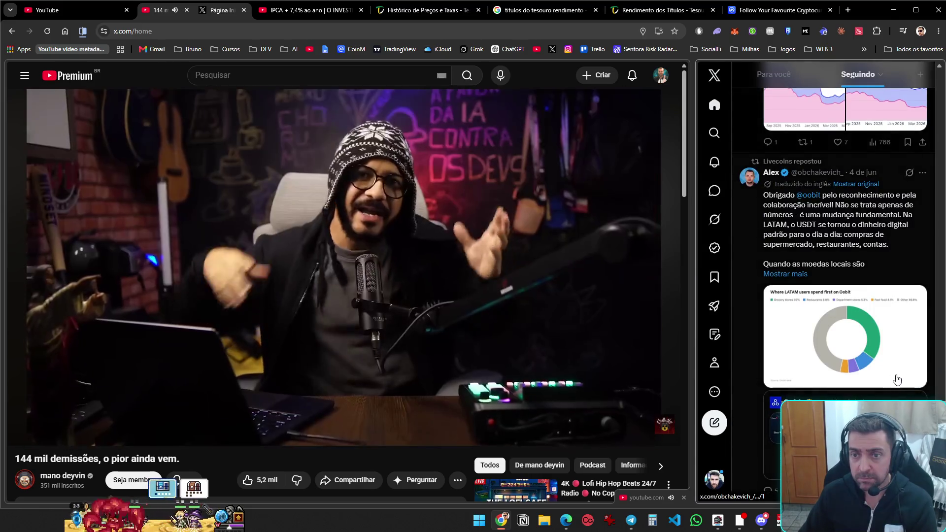
scroll(897, 379, down, 15)
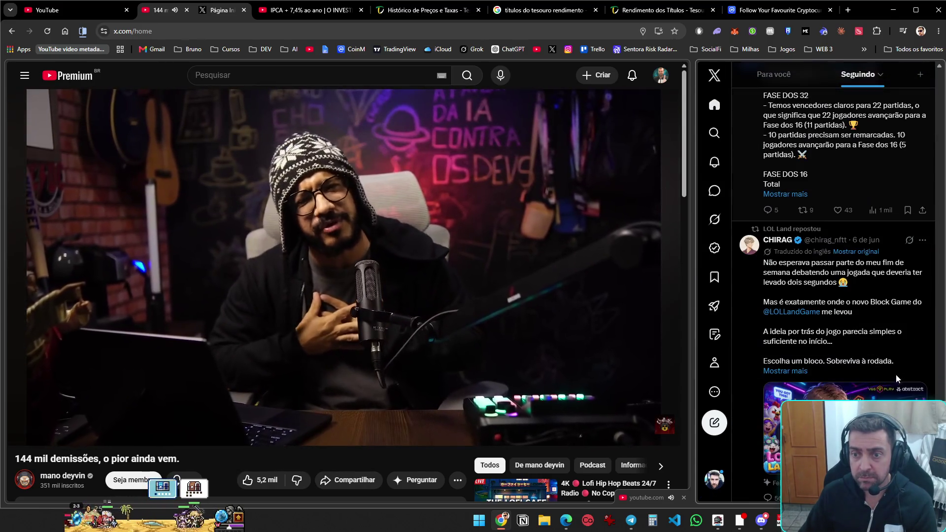
scroll(896, 377, down, 8)
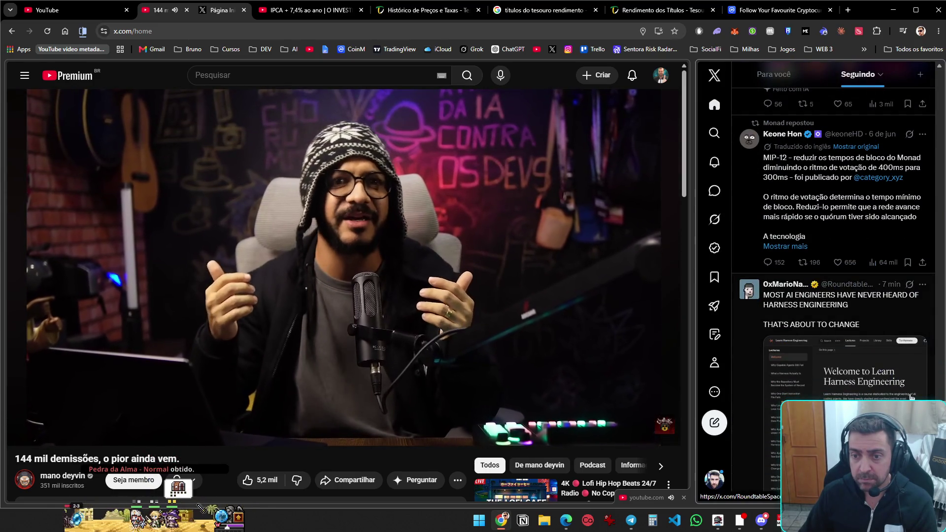
scroll(911, 398, down, 5)
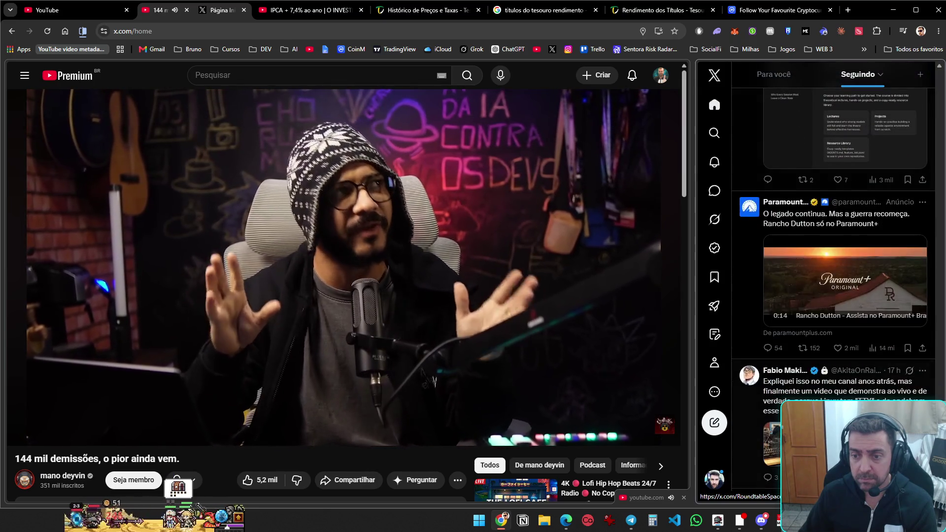
scroll(911, 398, down, 5)
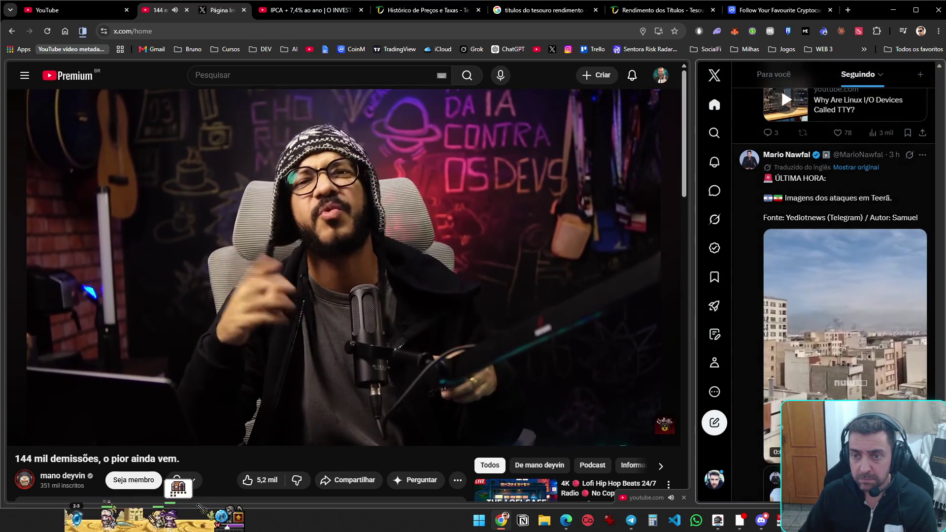
scroll(911, 400, up, 10)
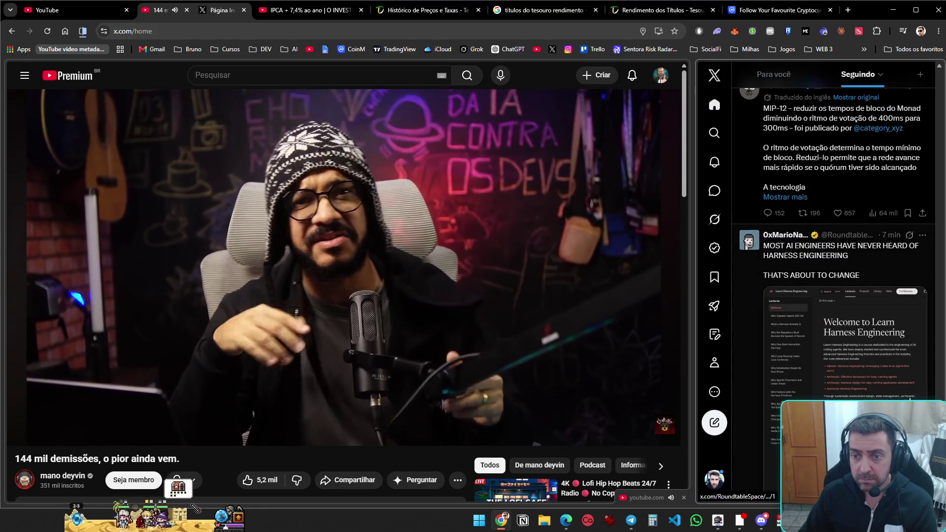
scroll(911, 399, down, 3)
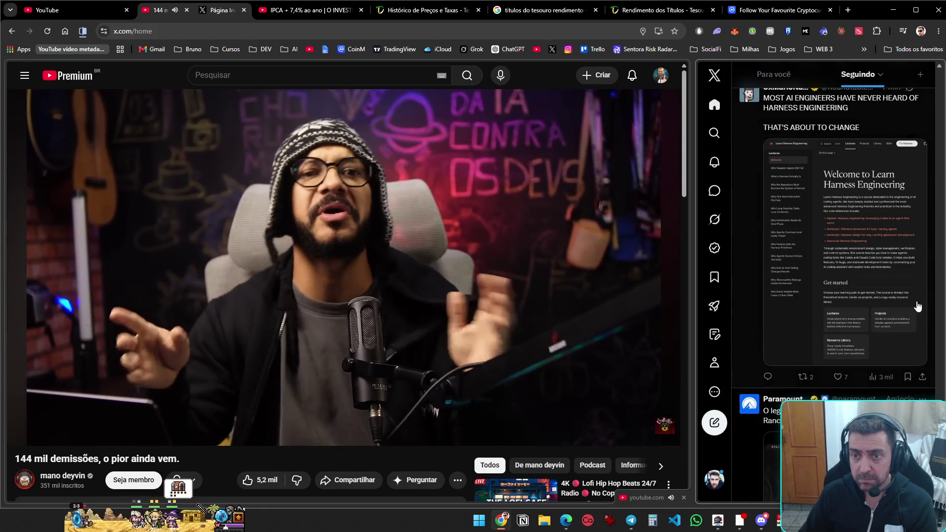
click(917, 306)
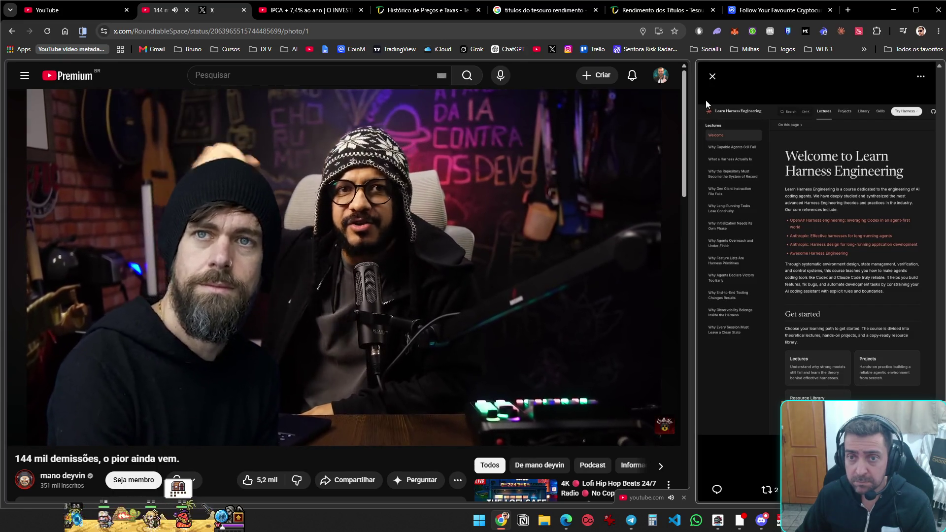
Close the photo viewer and browse far down the Following feed
click(712, 74)
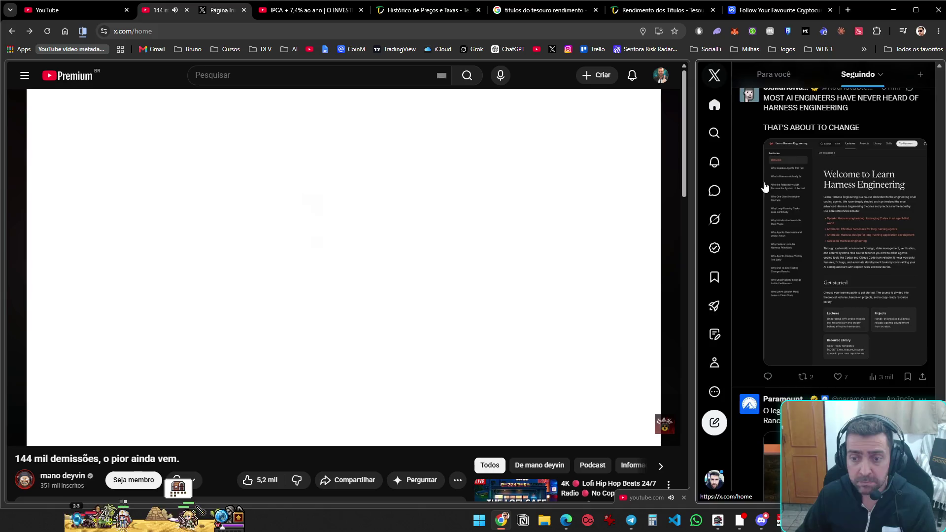
scroll(817, 377, down, 10)
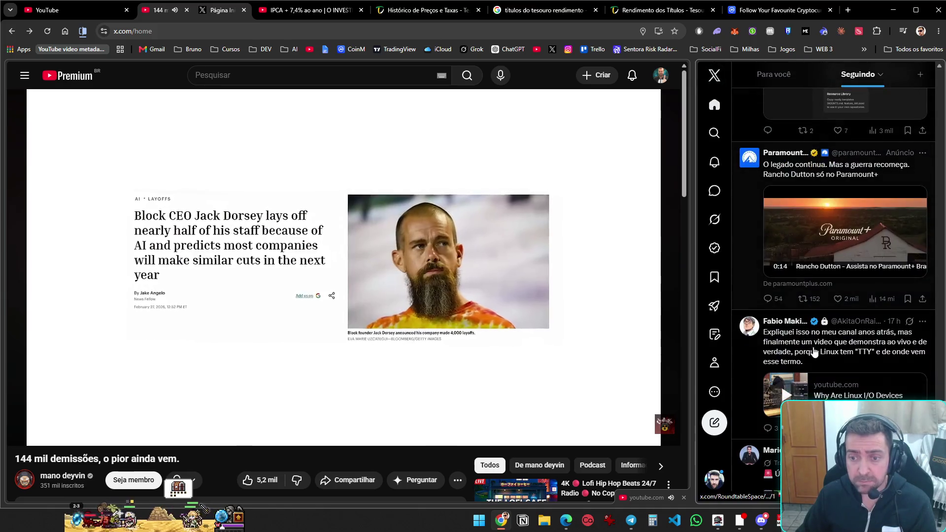
scroll(817, 377, down, 1)
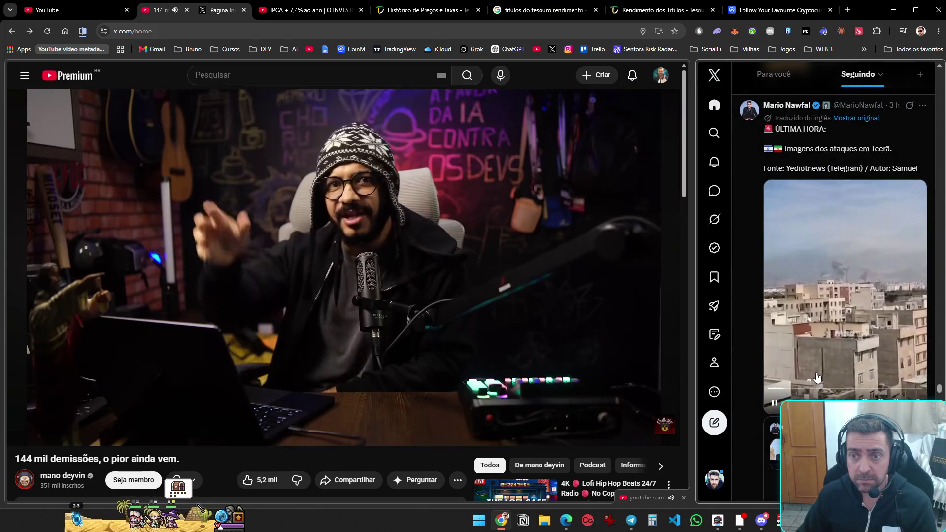
scroll(817, 377, down, 6)
scroll(816, 378, down, 10)
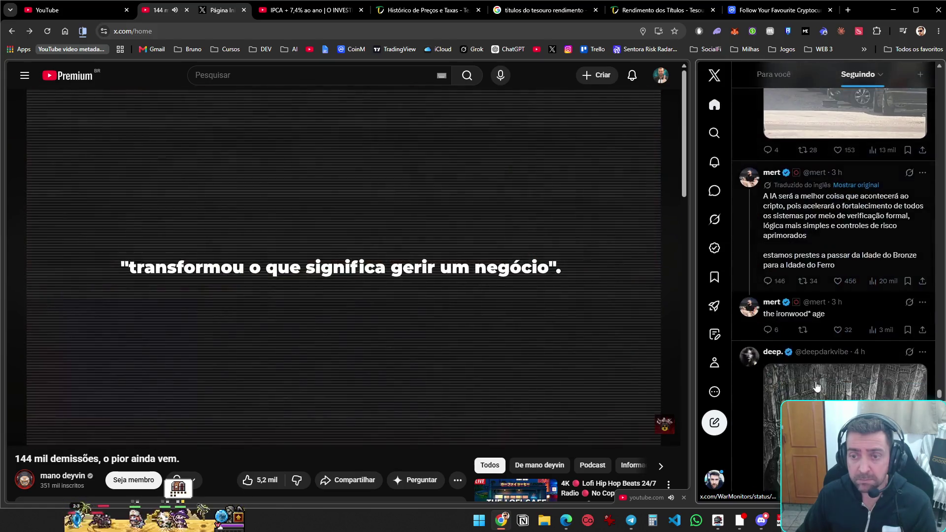
scroll(814, 396, down, 10)
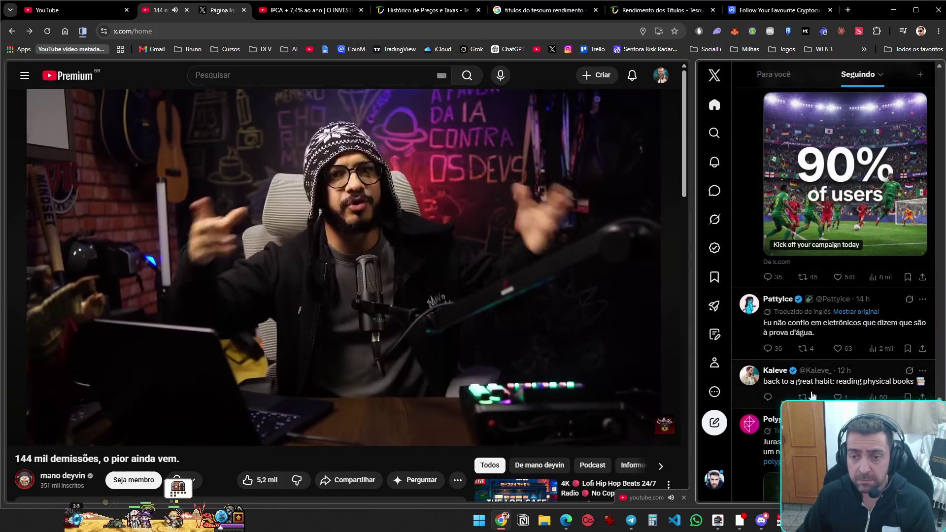
scroll(813, 395, down, 5)
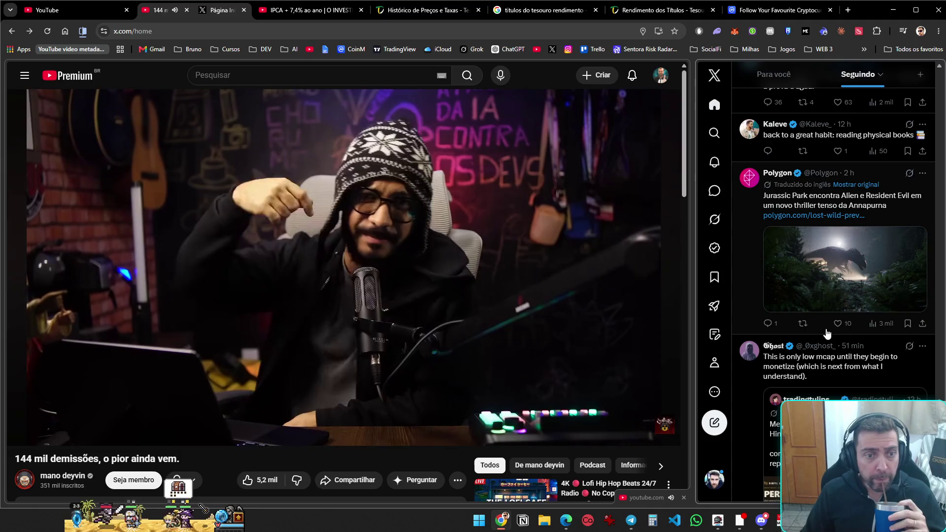
scroll(820, 338, down, 10)
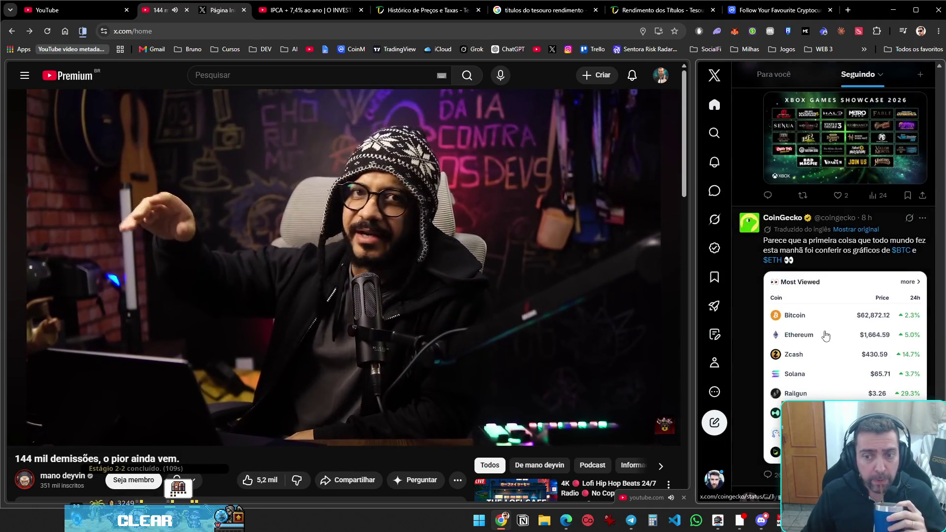
scroll(826, 338, down, 6)
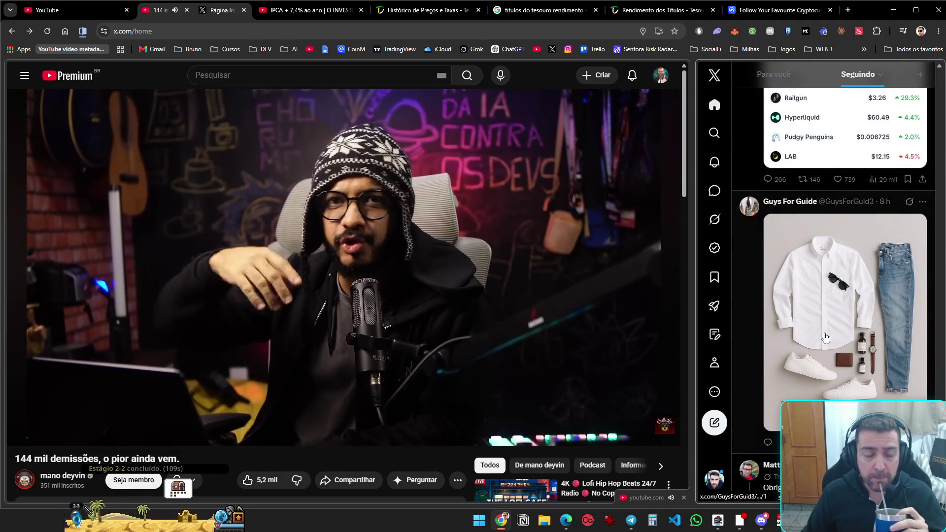
scroll(835, 359, down, 15)
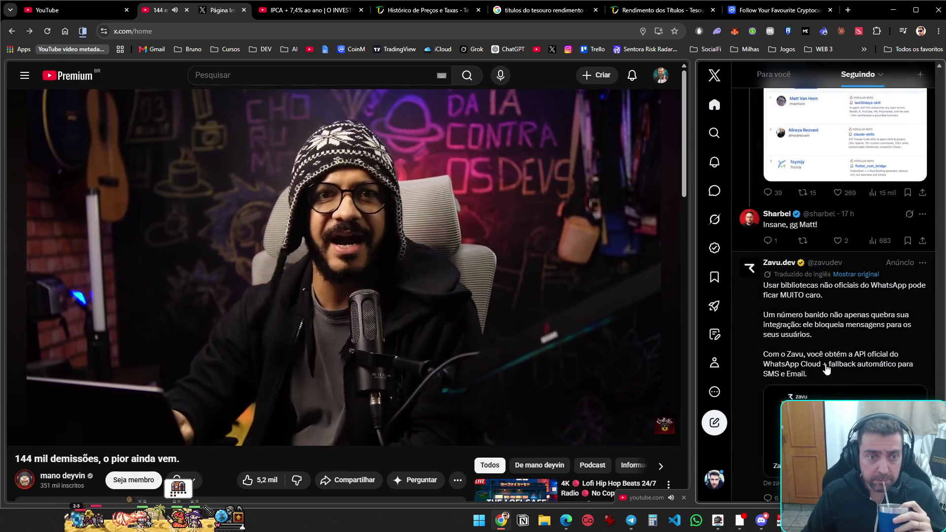
scroll(829, 372, down, 6)
scroll(831, 374, down, 4)
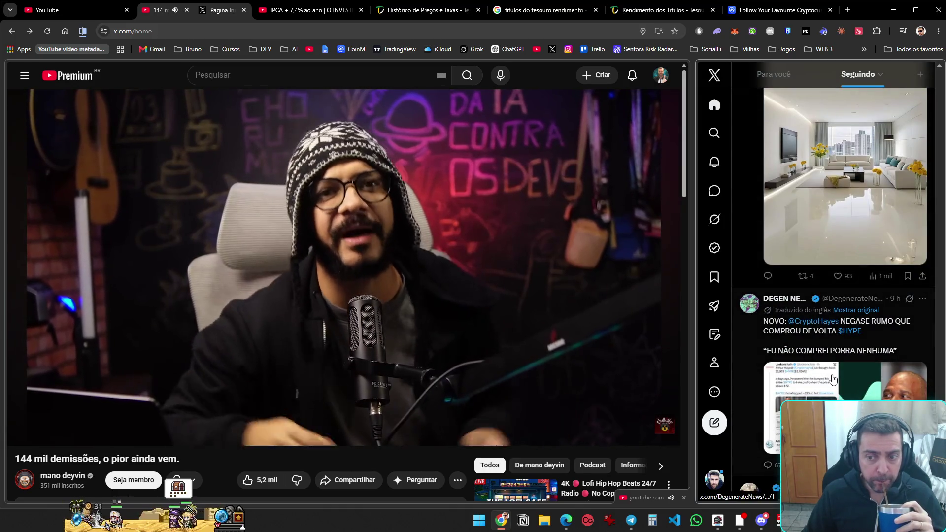
scroll(833, 378, down, 15)
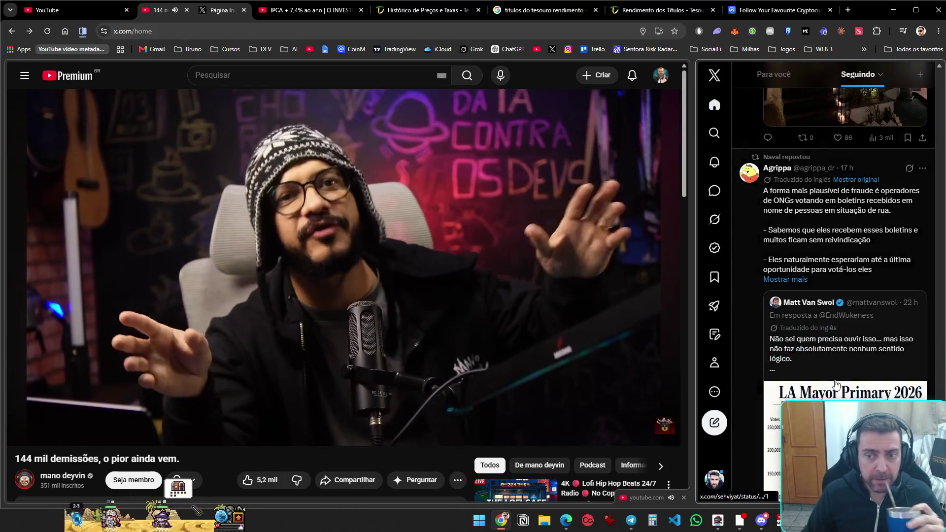
scroll(836, 384, down, 20)
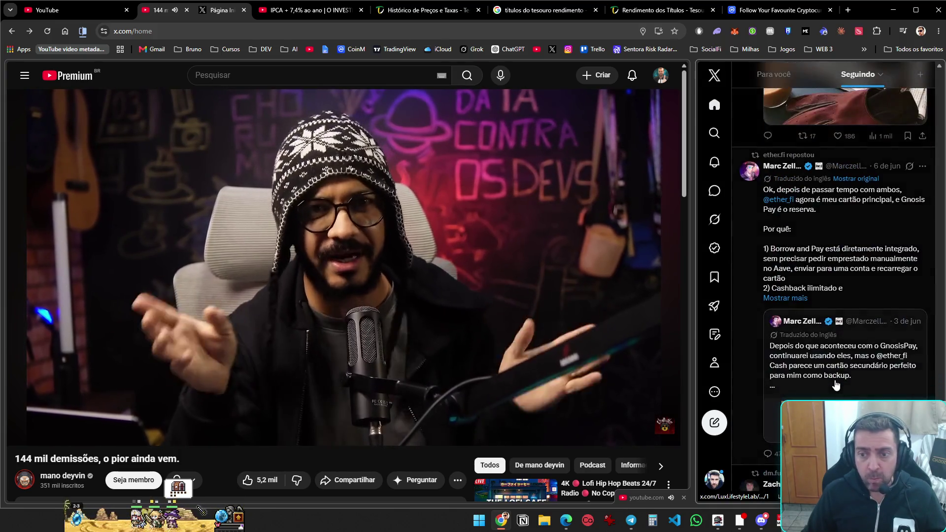
scroll(837, 387, down, 10)
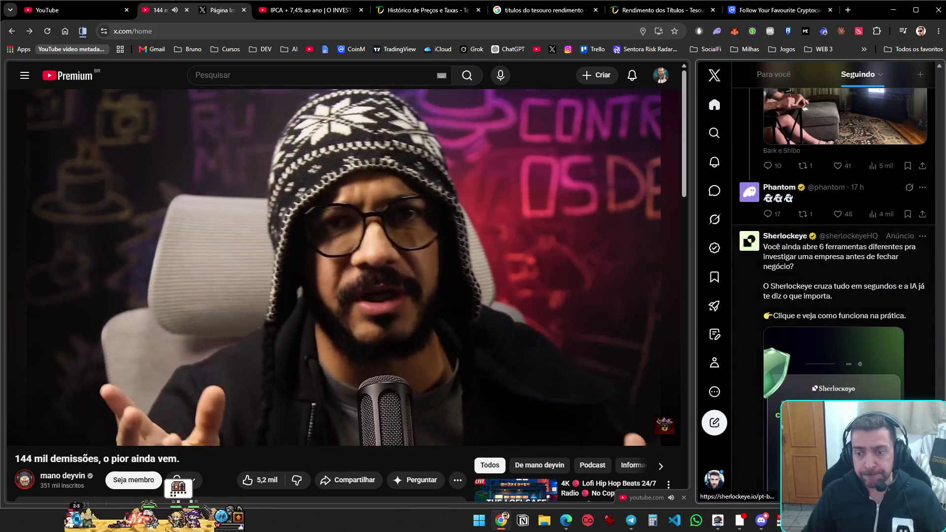
scroll(854, 398, down, 4)
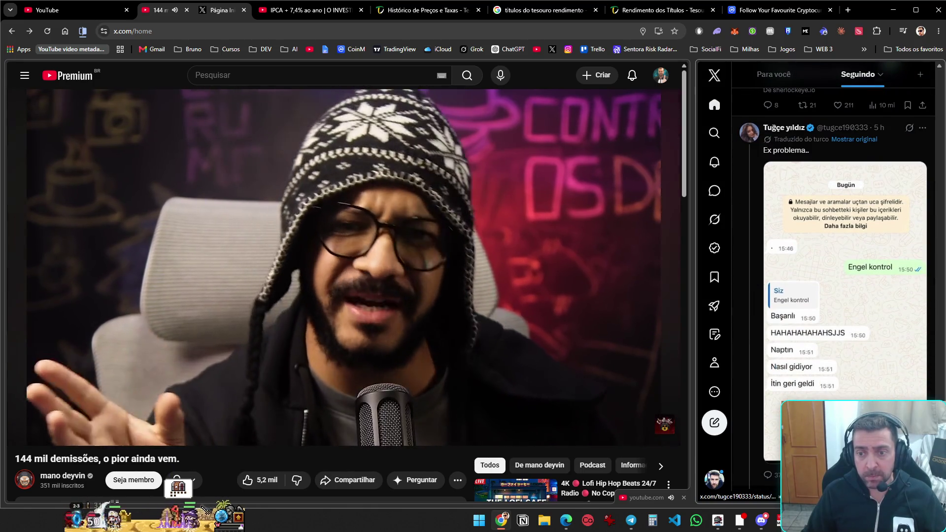
scroll(854, 398, down, 7)
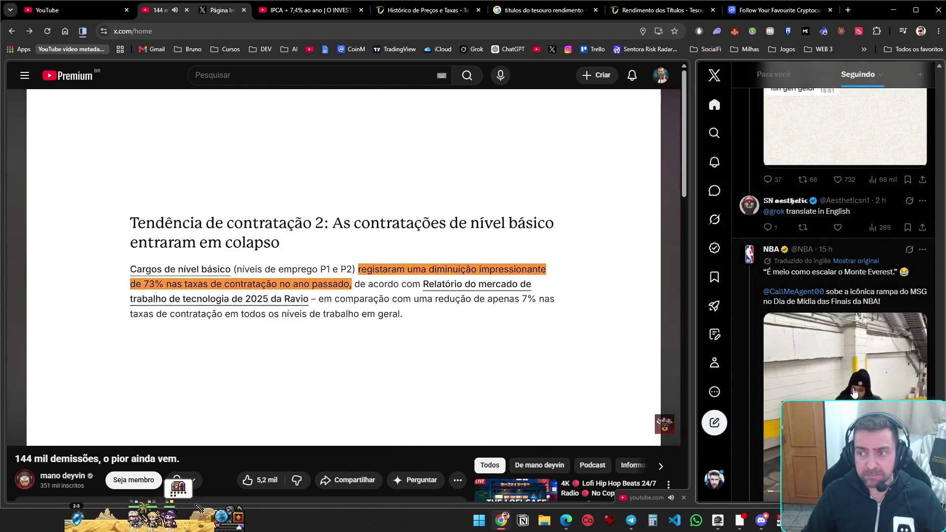
scroll(854, 398, down, 6)
scroll(854, 395, down, 5)
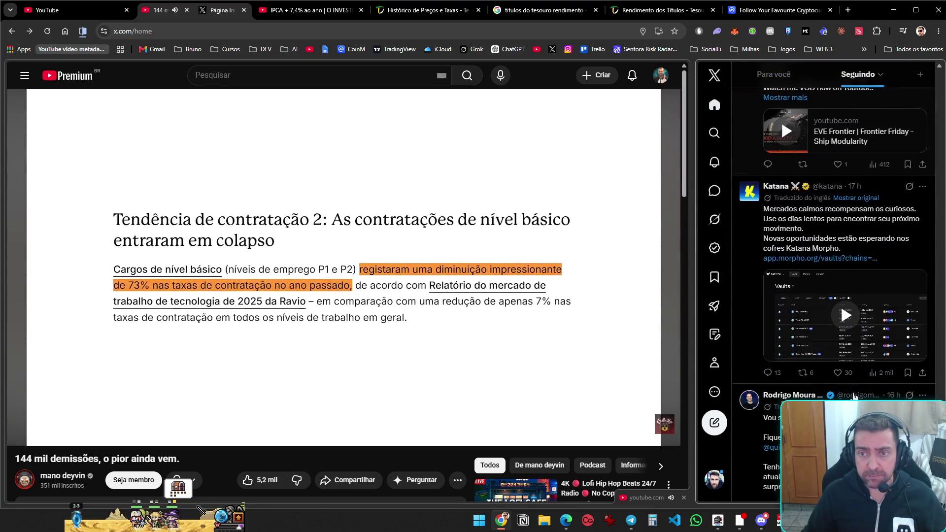
scroll(855, 395, down, 6)
scroll(856, 397, down, 5)
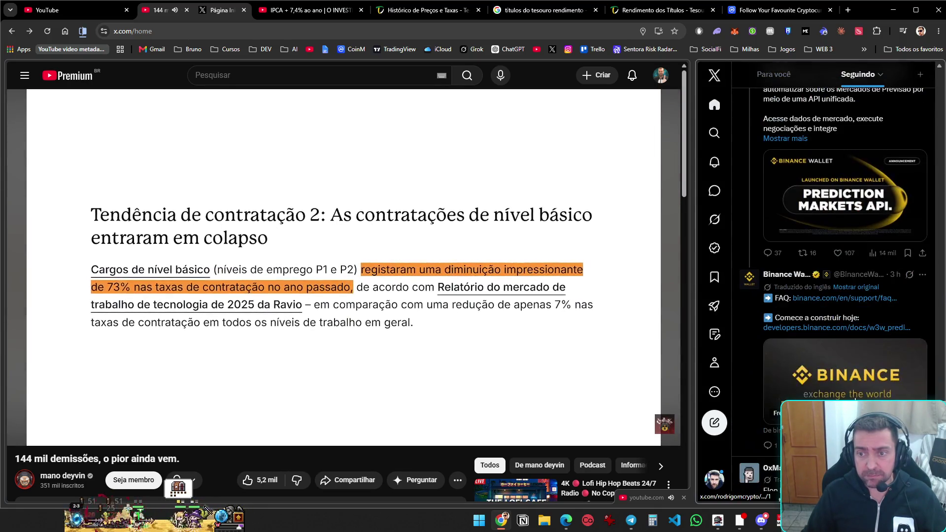
scroll(856, 398, down, 6)
scroll(855, 400, down, 6)
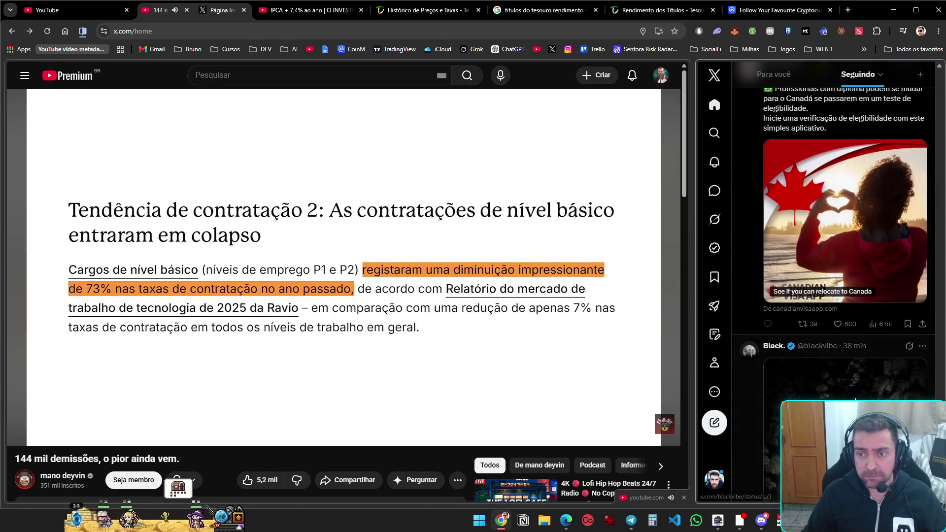
scroll(855, 399, down, 5)
scroll(855, 400, down, 7)
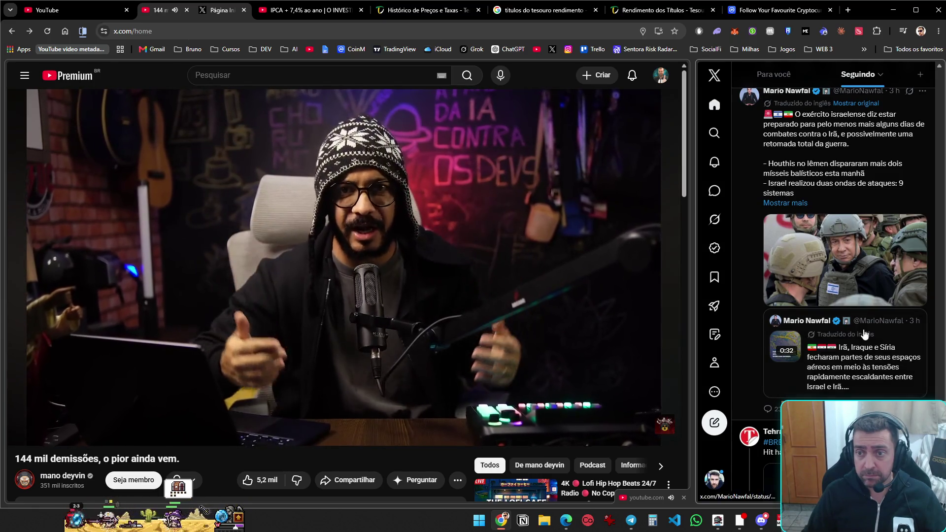
scroll(833, 296, down, 4)
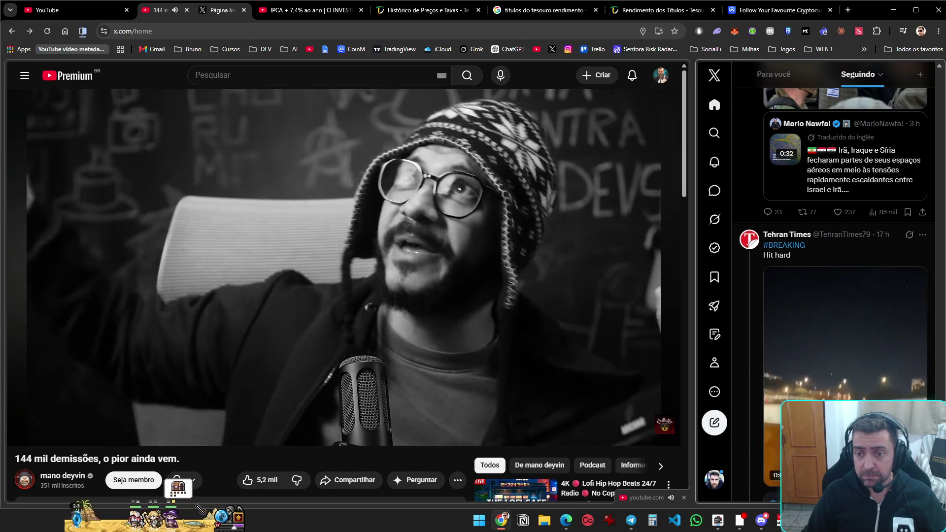
scroll(833, 296, down, 10)
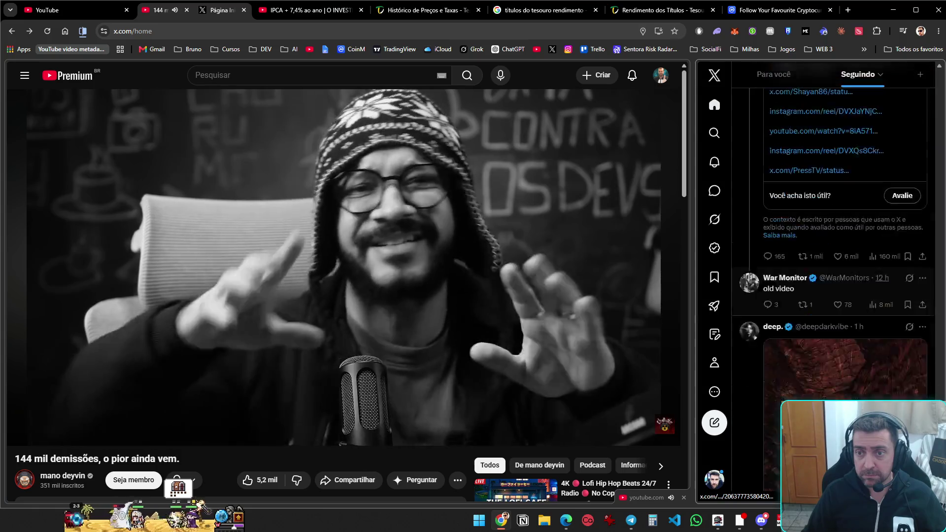
scroll(833, 296, down, 12)
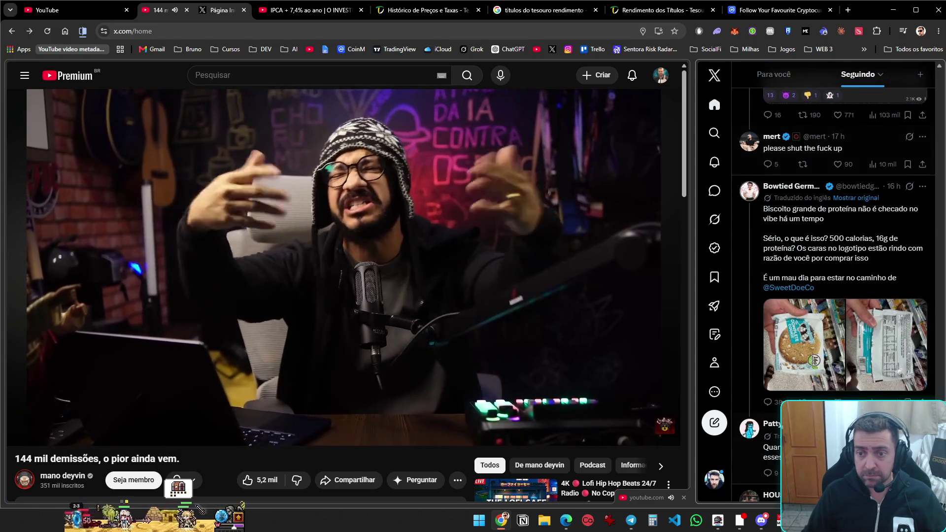
Pause the YouTube video and close every tab except the CoinMarketCap watchlist
key(space)
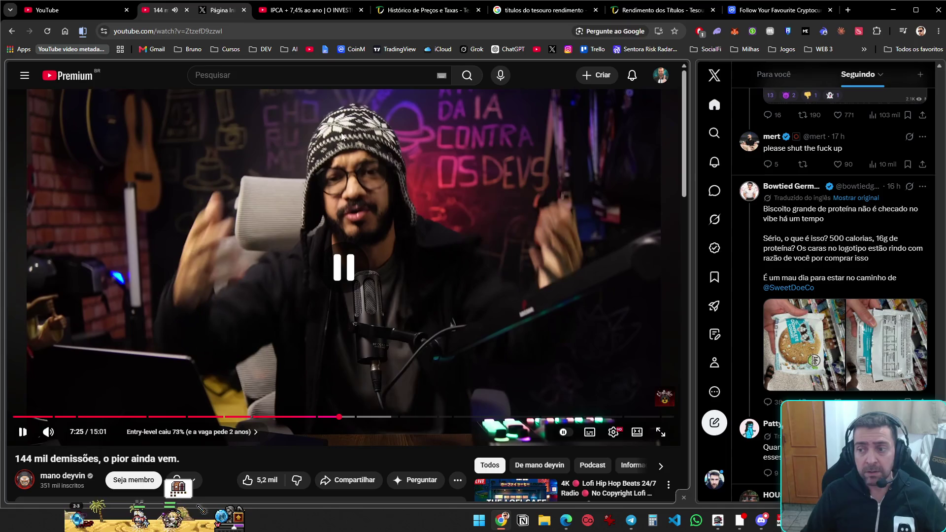
click(186, 10)
middle_click(195, 8)
middle_click(198, 6)
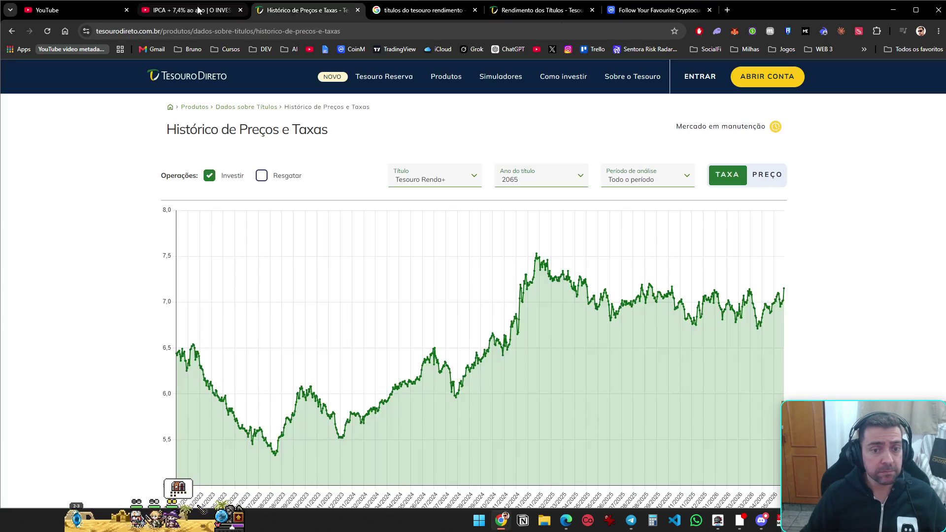
middle_click(203, 4)
middle_click(208, 2)
middle_click(210, 4)
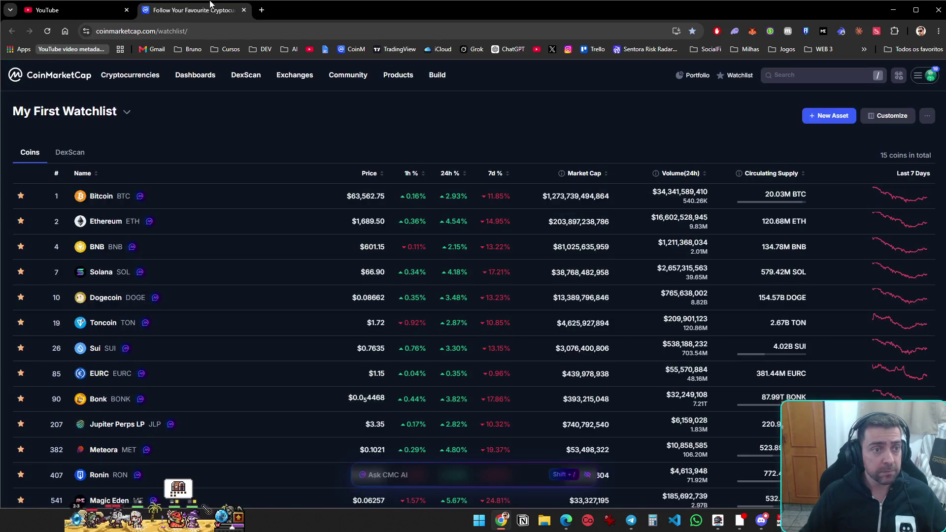
click(138, 8)
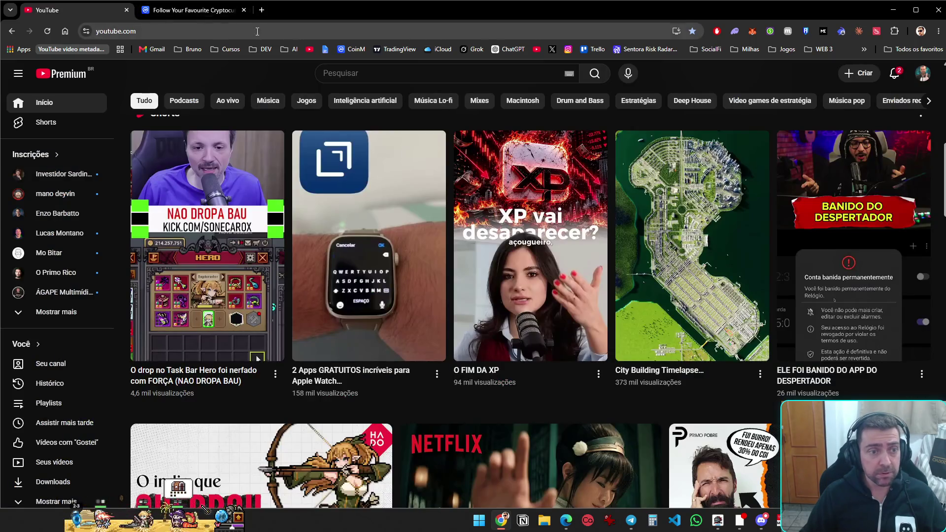
key(ctrl+w)
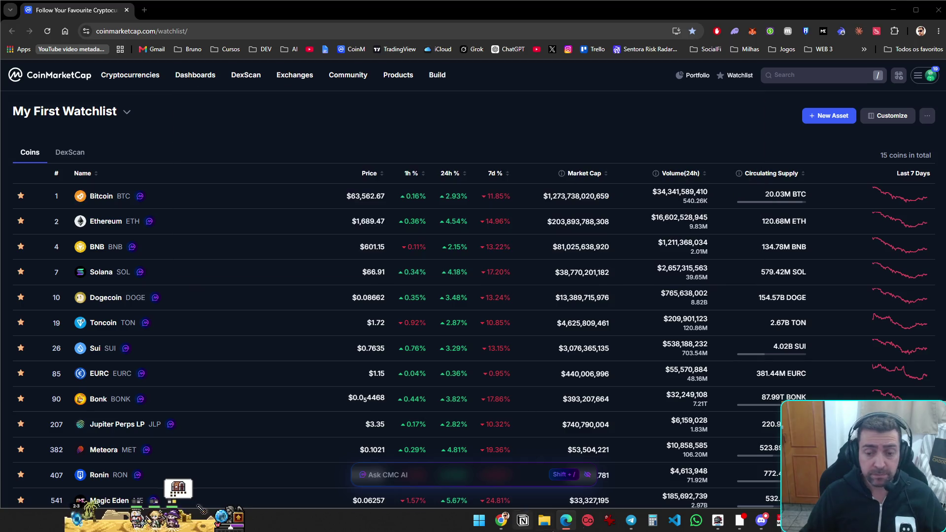
Search the system for Firefox, then open a fresh new browser tab
key(super)
text(firefox)
key(Return)
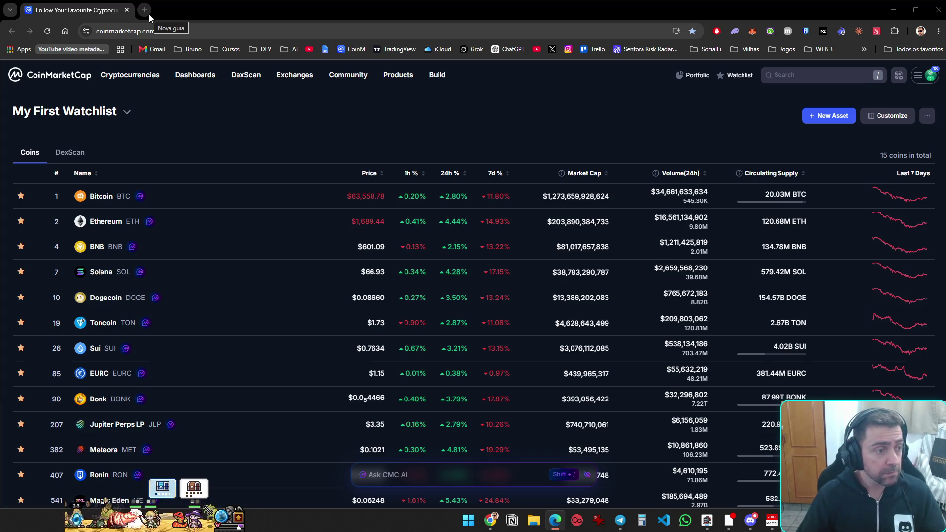
click(141, 15)
text(viosu)
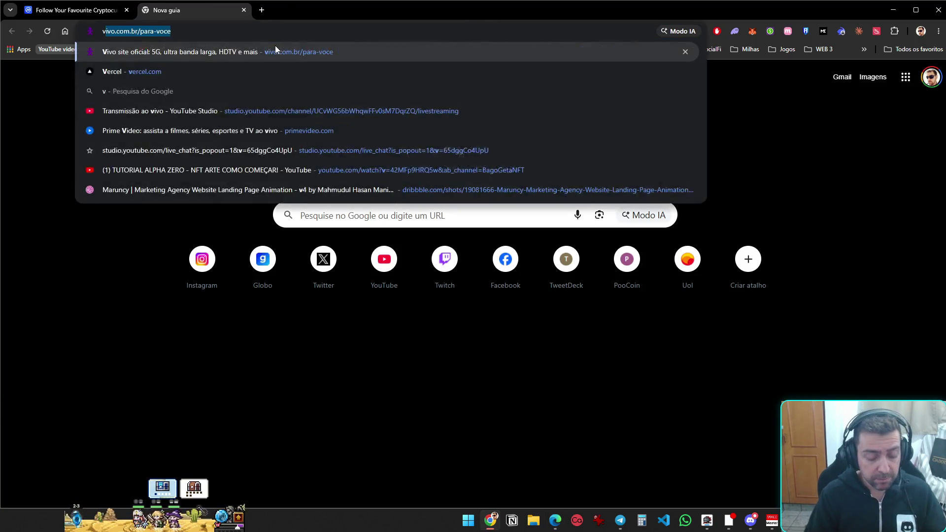
key(Escape)
key(Escape)
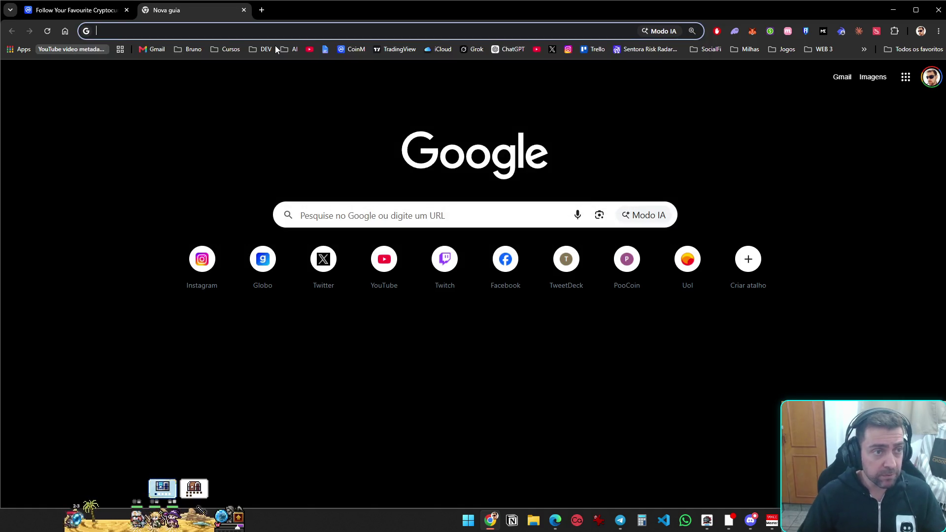
Launch Visual Studio Code from Windows search
key(super)
text(visual studio code)
key(Return)
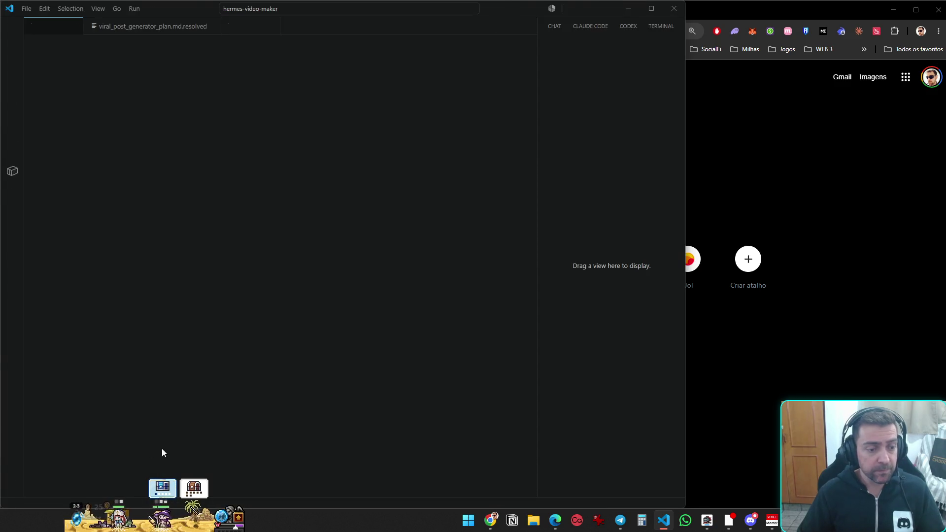
Toggle the game's Menu window, then open the taskbarhero.wiki/tools/farming link shared in Discord
click(237, 517)
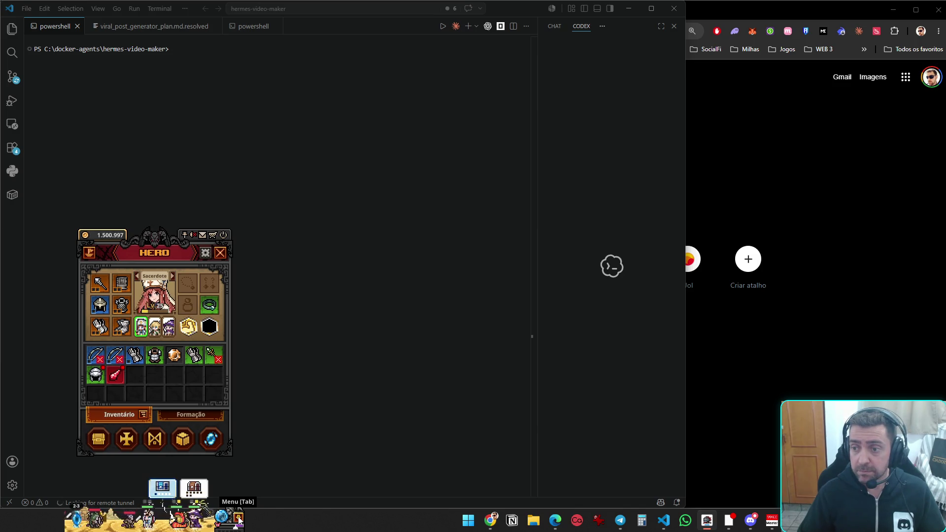
click(238, 518)
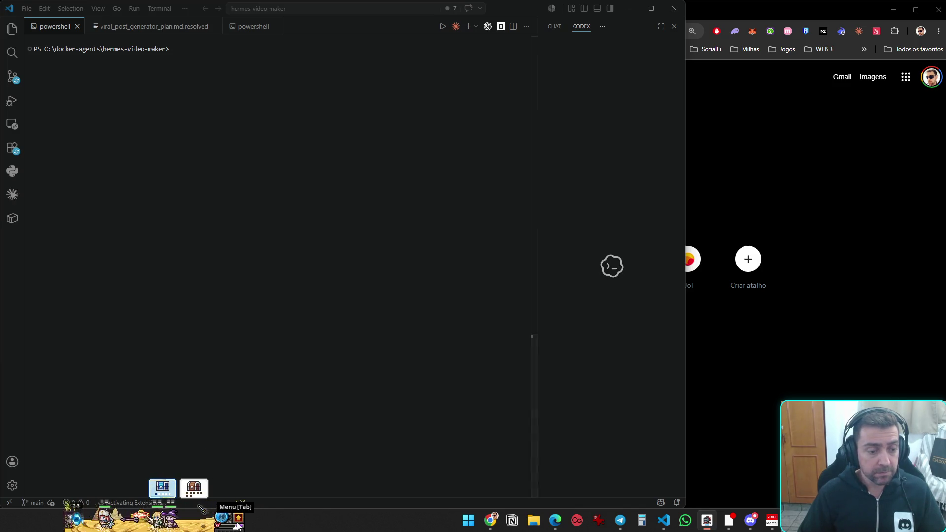
click(760, 522)
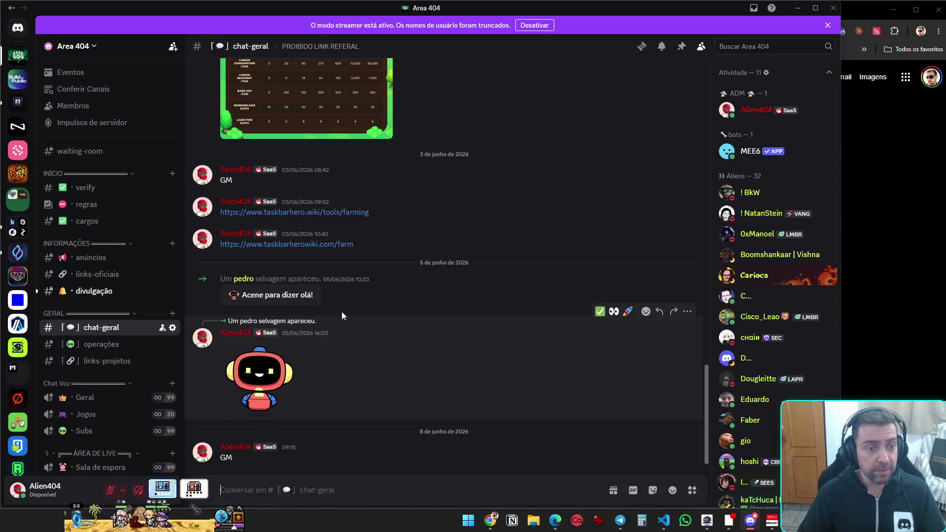
click(306, 213)
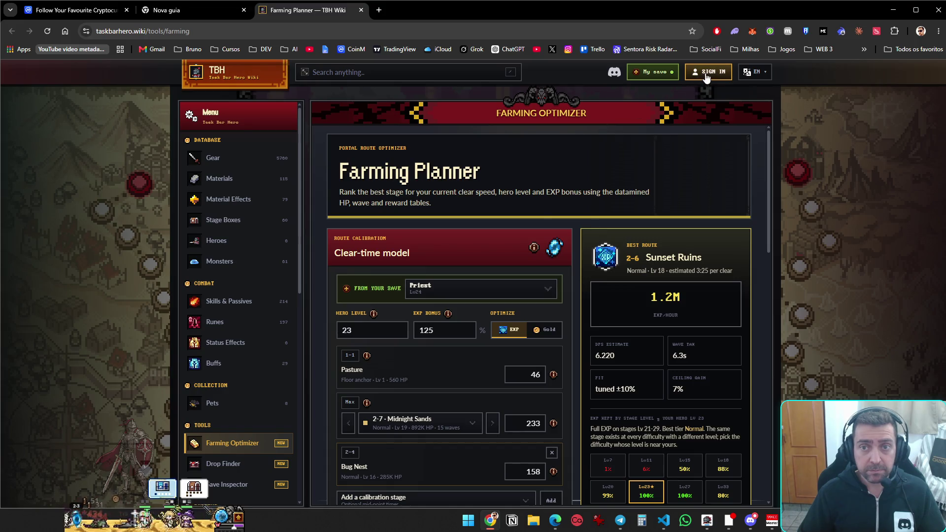
Sign in to TBH Wiki with a Google account
click(707, 75)
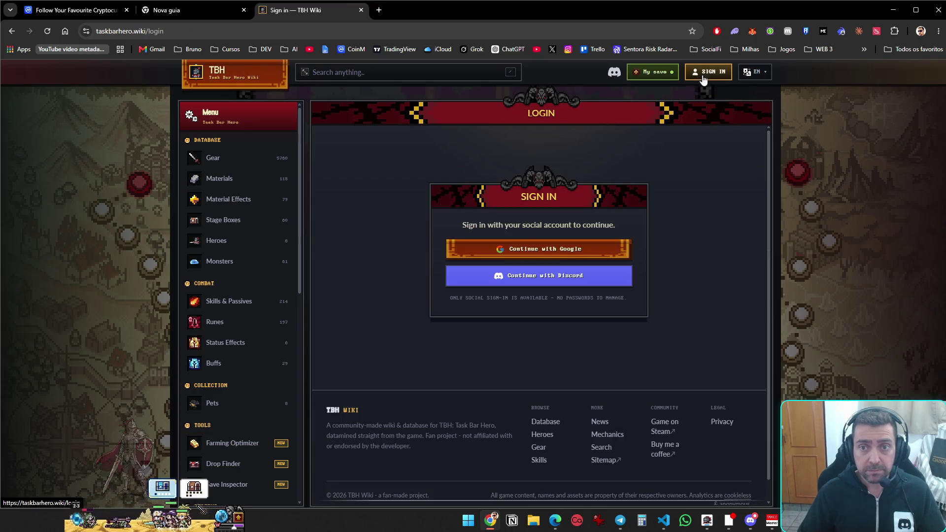
click(566, 250)
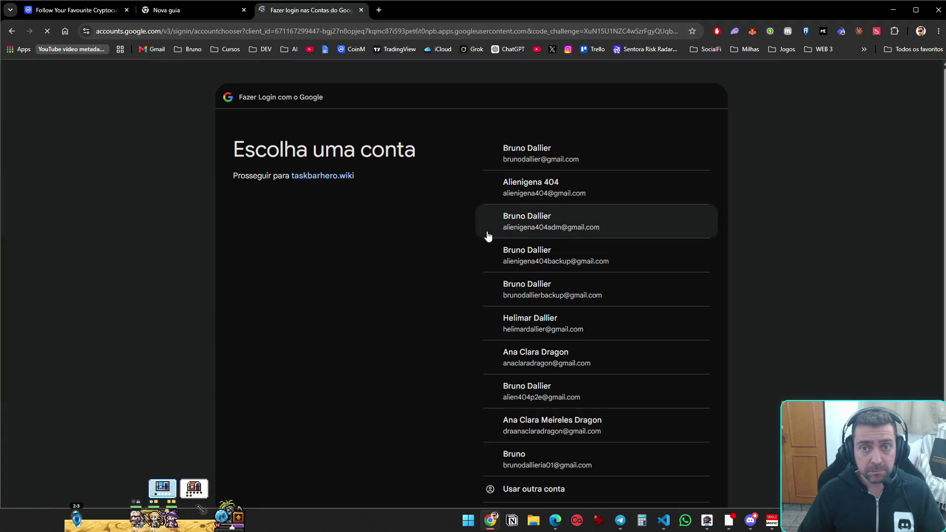
click(545, 191)
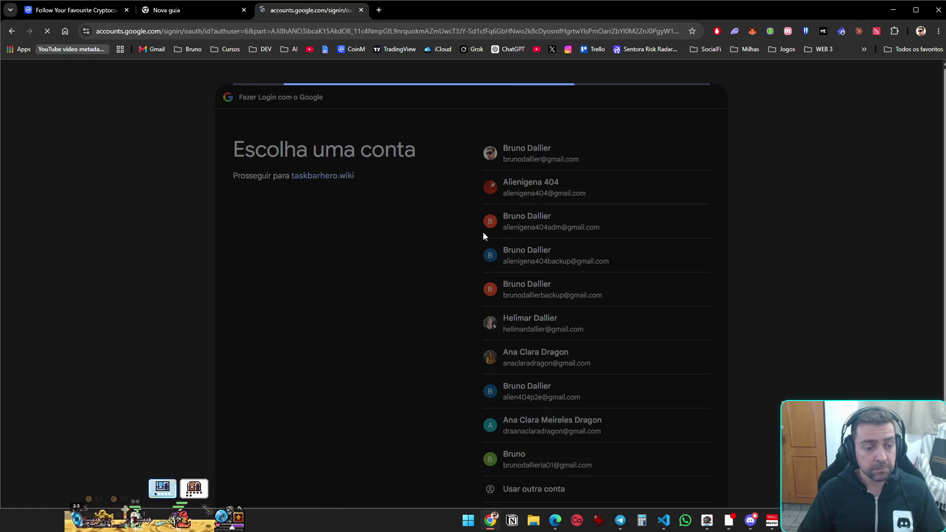
click(660, 389)
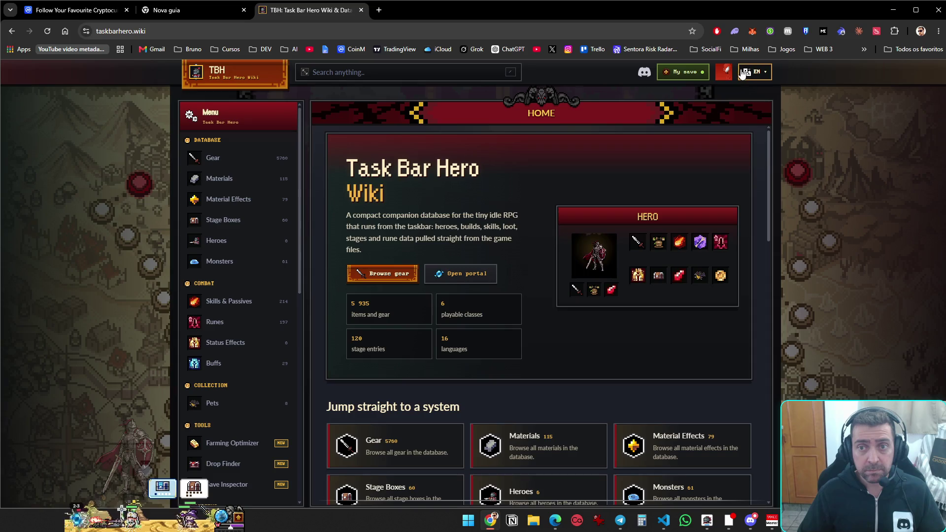
Replace the stored save with the newer file (1.501.674 gold) and go to the Farming Optimizer
click(700, 72)
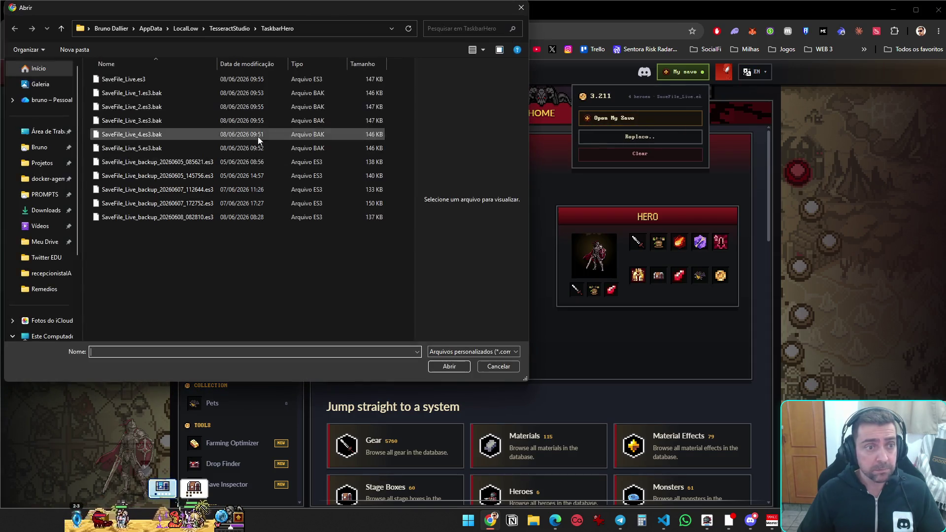
double_click(139, 80)
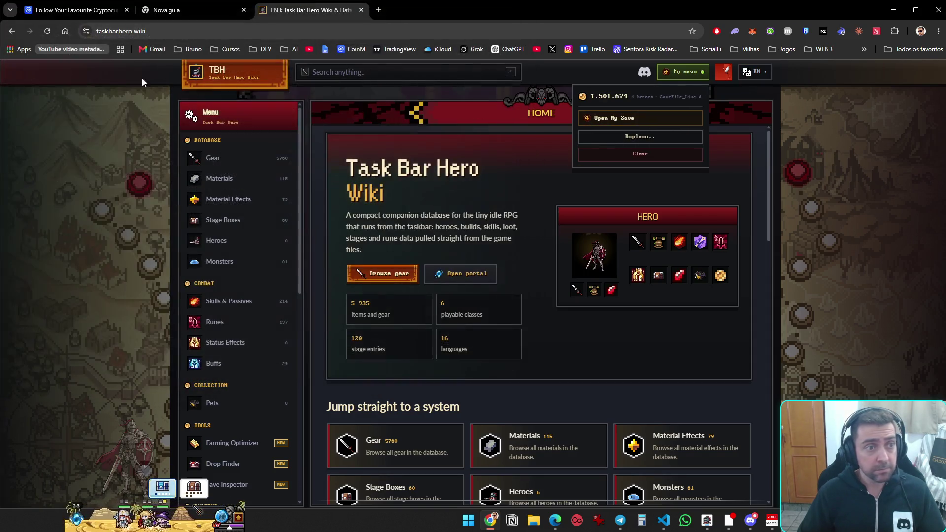
click(638, 119)
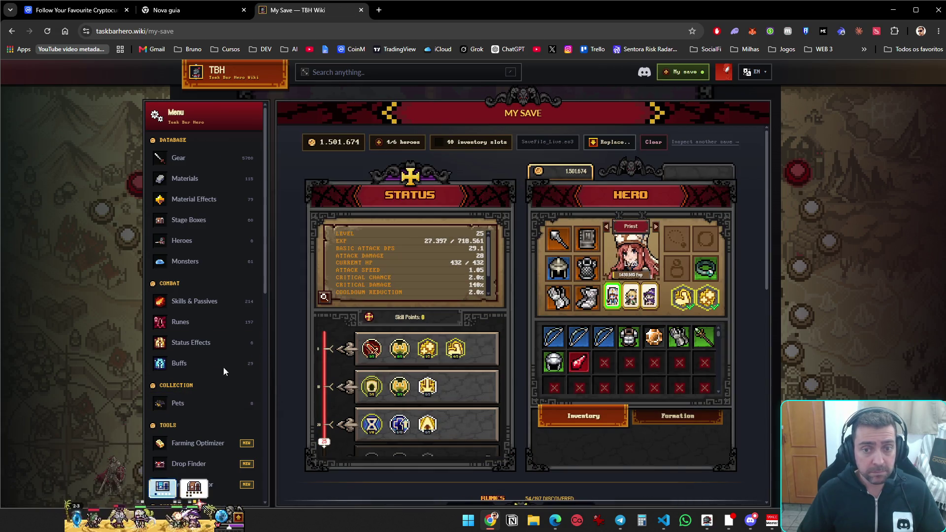
click(254, 450)
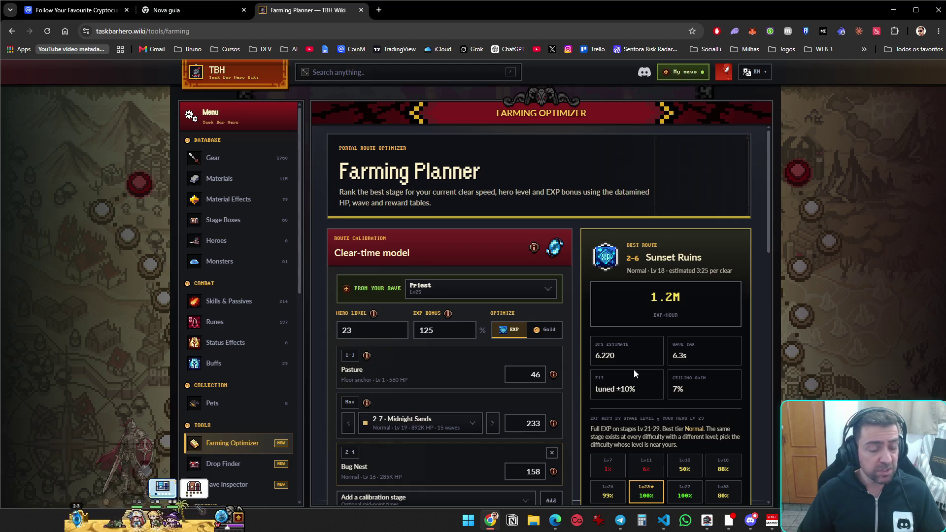
Set the planner's From your save hero to the level 25 Ranger
click(481, 287)
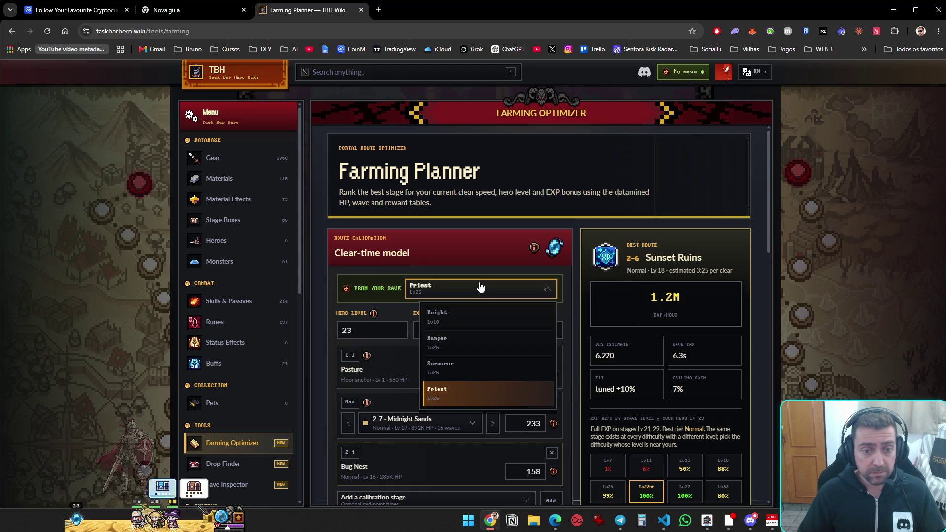
click(469, 351)
scroll(511, 369, down, 4)
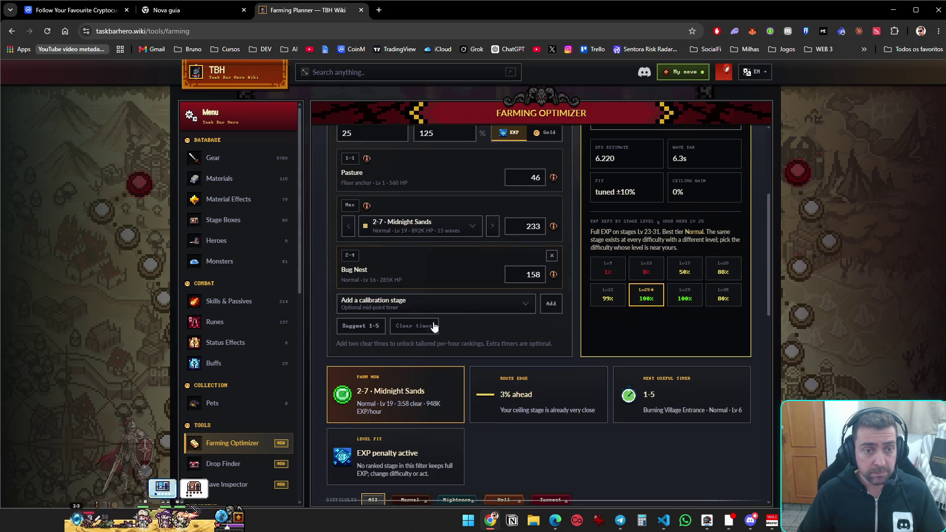
Send the game hero to Act 1 stage 1-1 Pasto and close the stage map
click(241, 521)
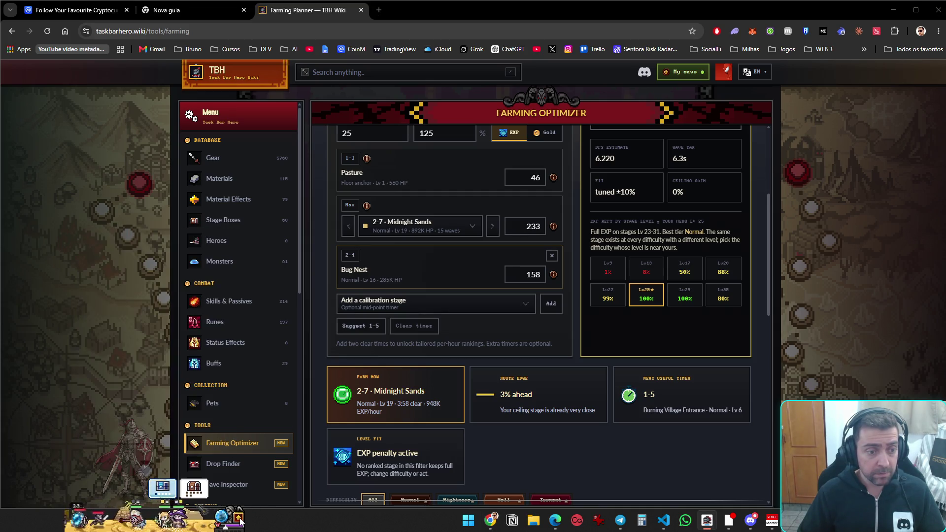
click(209, 437)
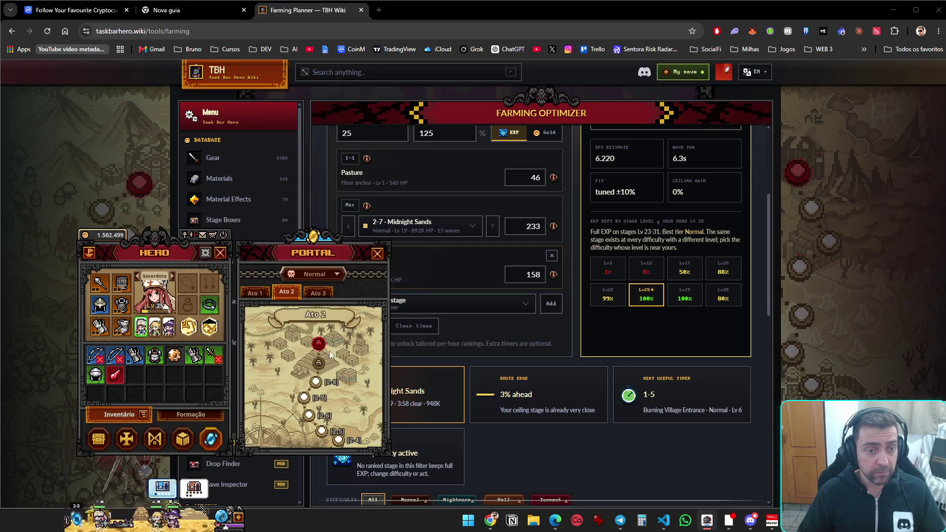
click(255, 292)
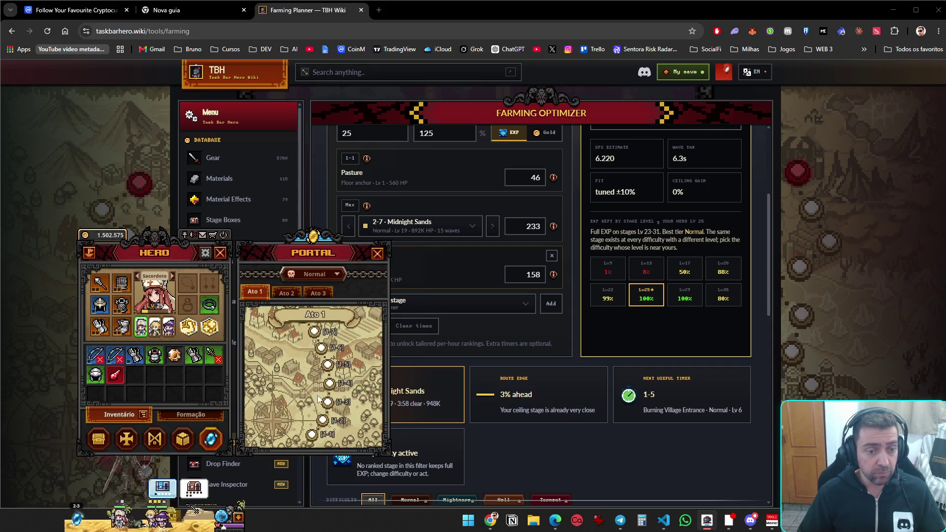
click(314, 437)
click(378, 253)
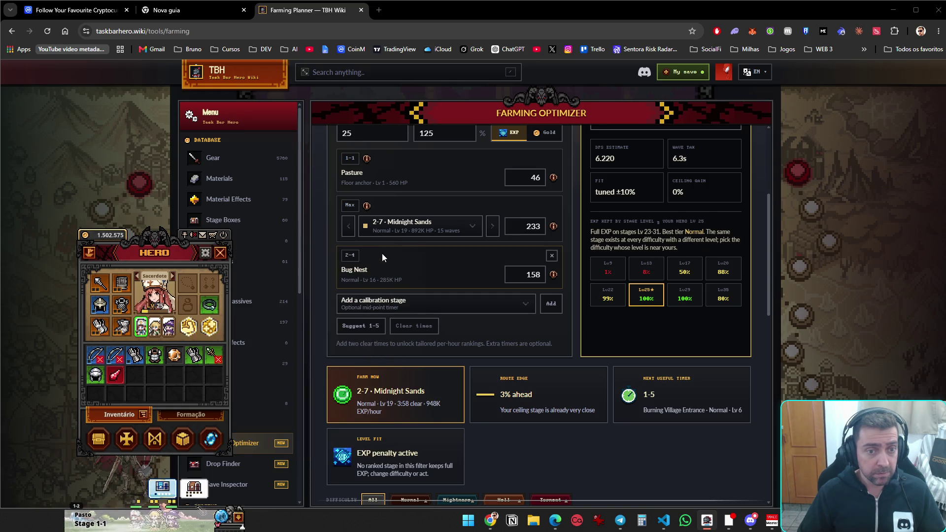
scroll(405, 195, up, 1)
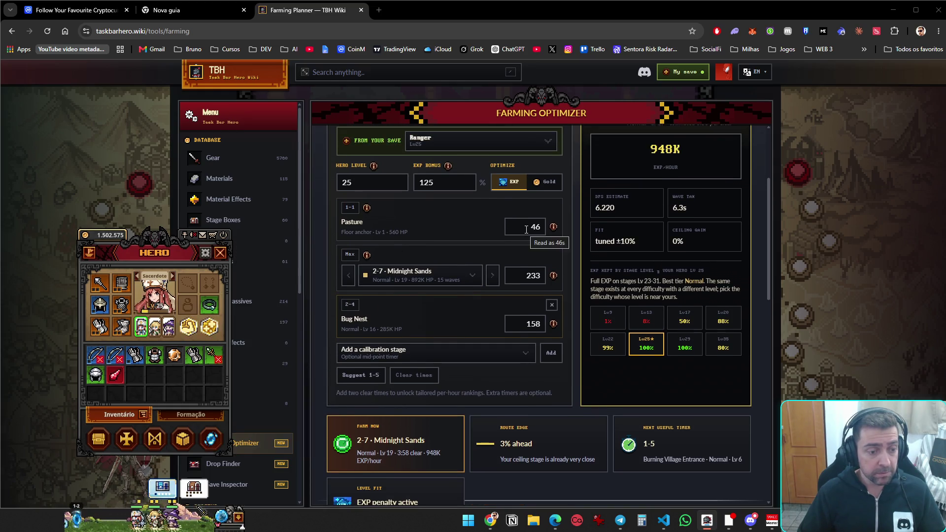
mouse_move(114, 354)
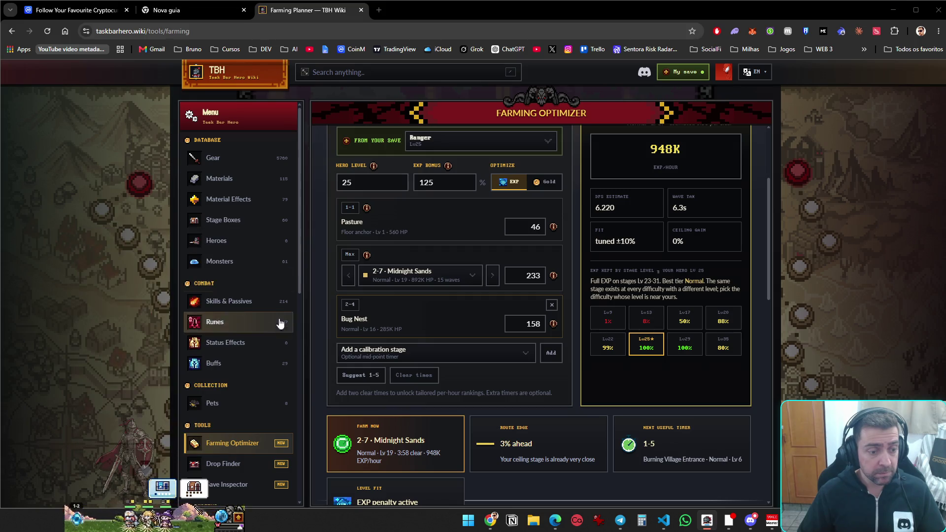
Shift the hero and map panels left, then enter Act 2 stage 2-7 followed by 2-8
mouse_move(194, 488)
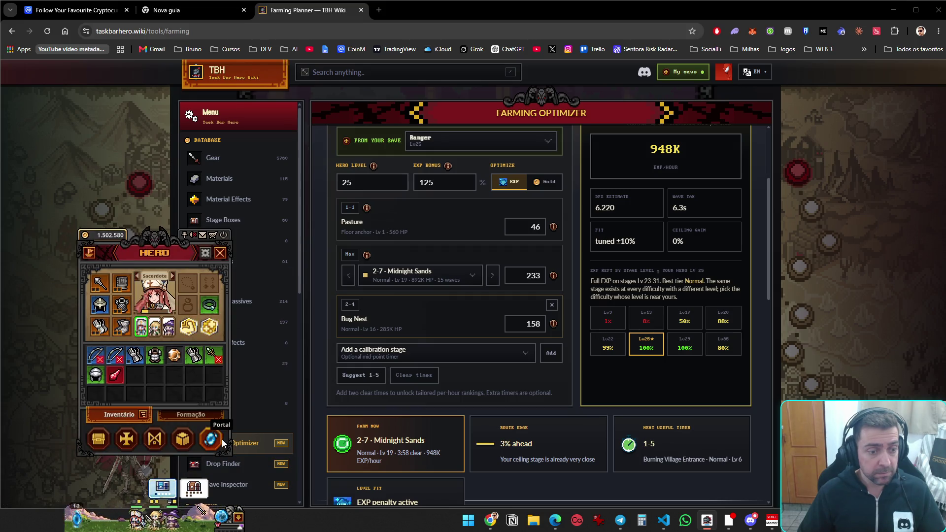
click(214, 439)
mouse_move(167, 239)
mouse_down()
mouse_move(100, 232)
mouse_move(131, 235)
mouse_move(122, 235)
mouse_up()
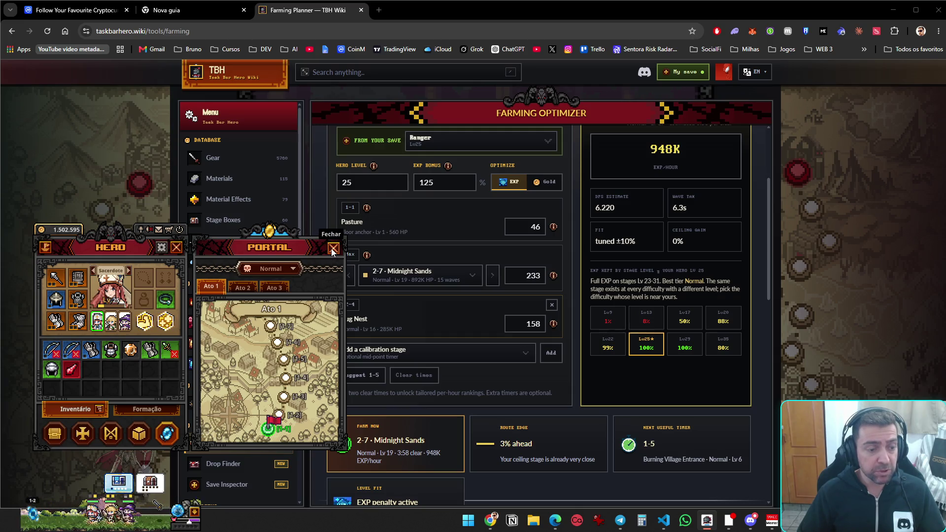
double_click(520, 225)
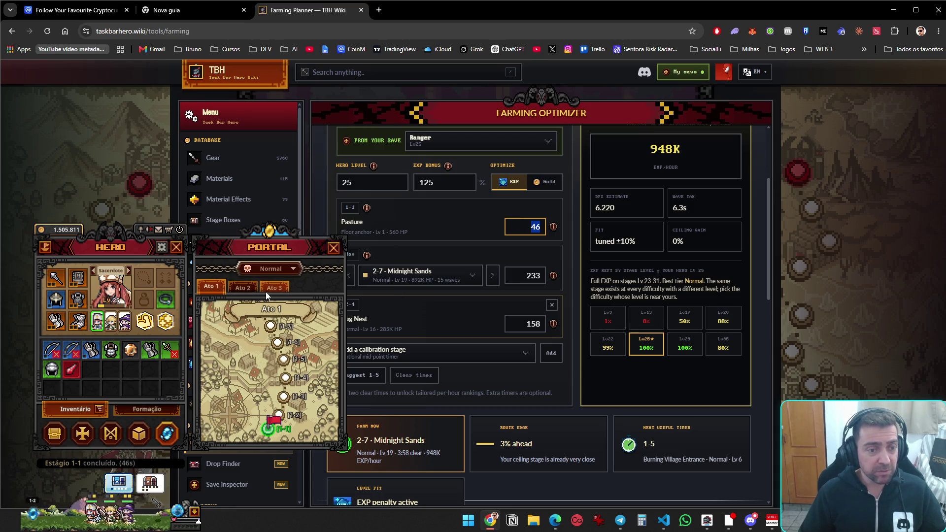
click(242, 287)
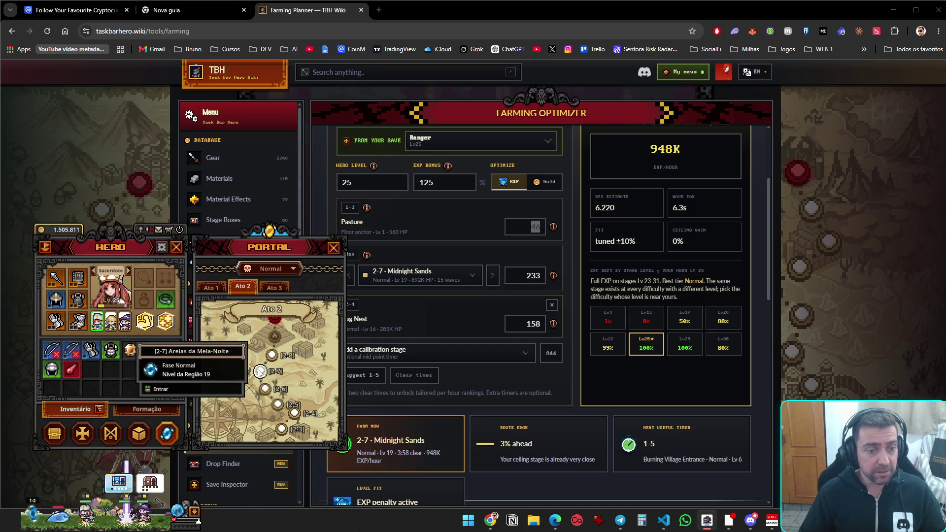
click(260, 372)
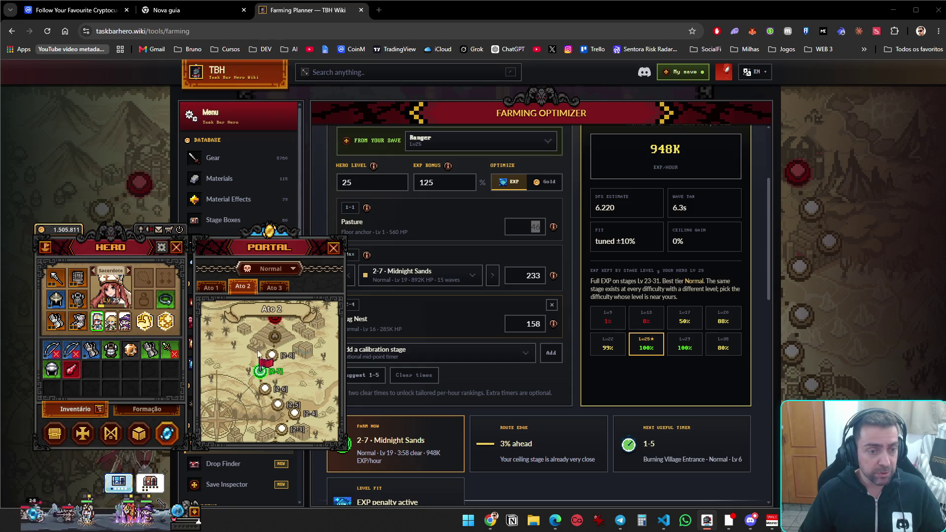
click(272, 373)
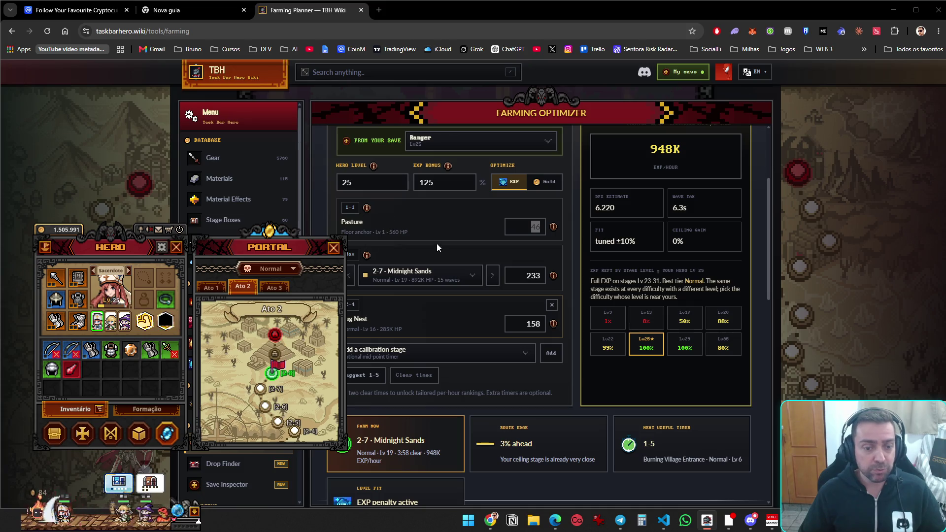
Auto-fill the cube's Síntese grid with spare gear, synthesize it, and close the item panel
click(139, 434)
click(241, 379)
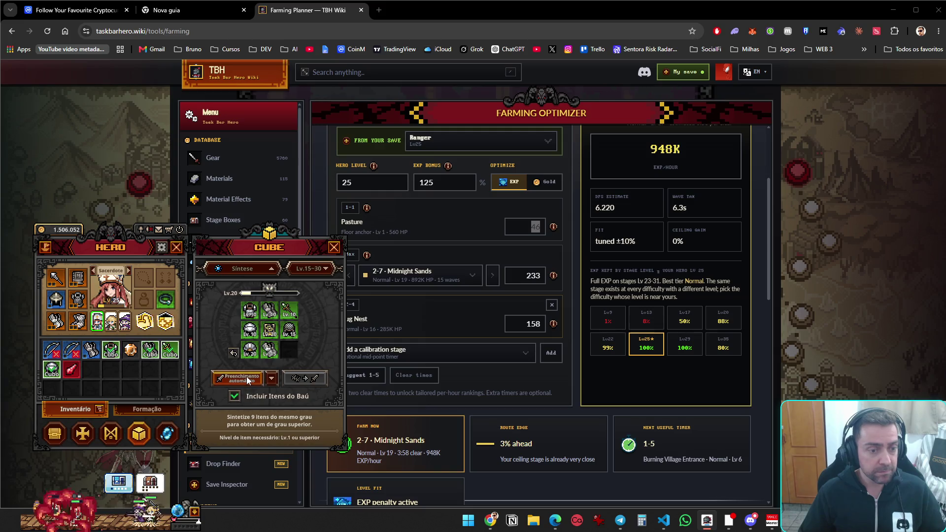
click(82, 434)
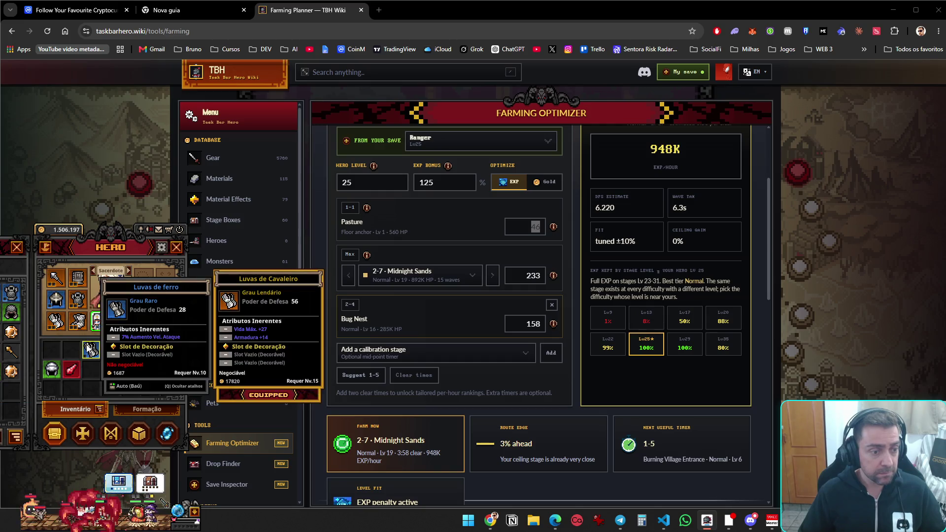
mouse_move(62, 372)
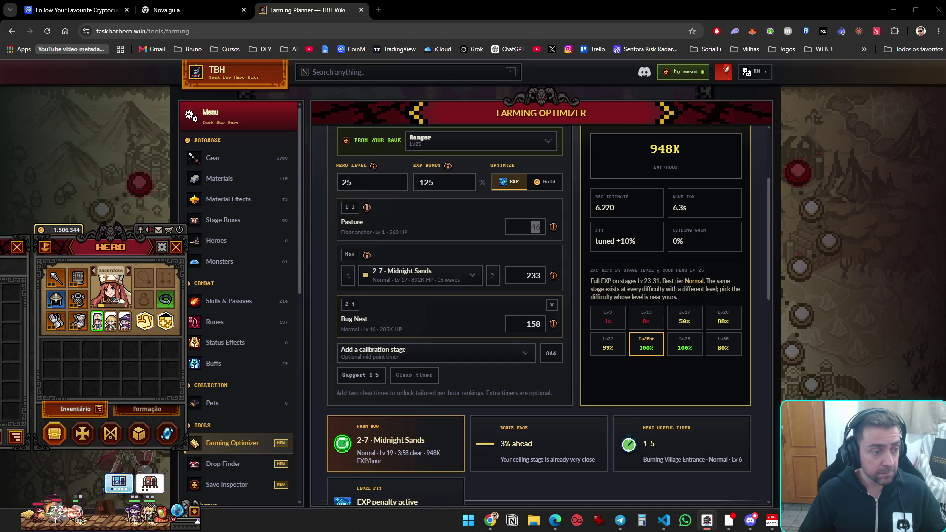
click(16, 247)
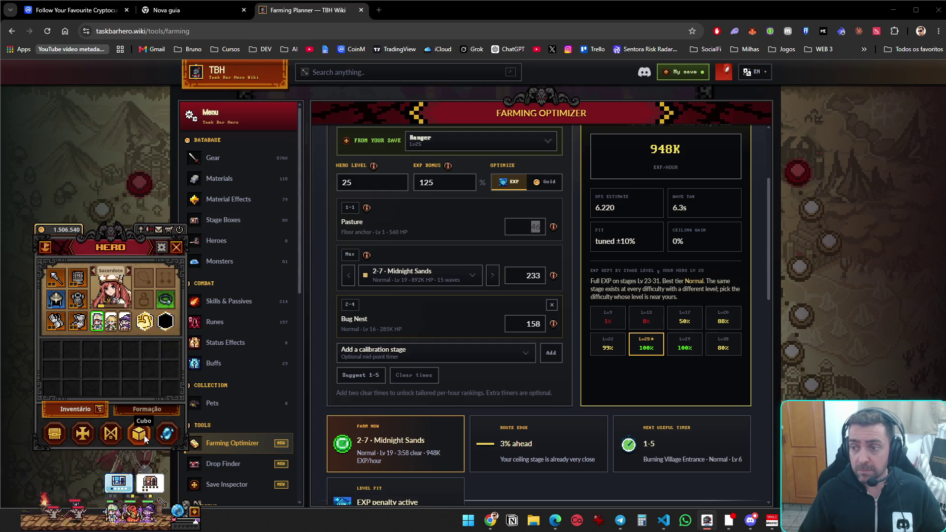
Level Runa da Riqueza to 2/5 and buy the rune node above it
click(116, 431)
mouse_move(222, 234)
mouse_down()
mouse_move(340, 209)
mouse_move(84, 254)
mouse_move(241, 234)
mouse_up()
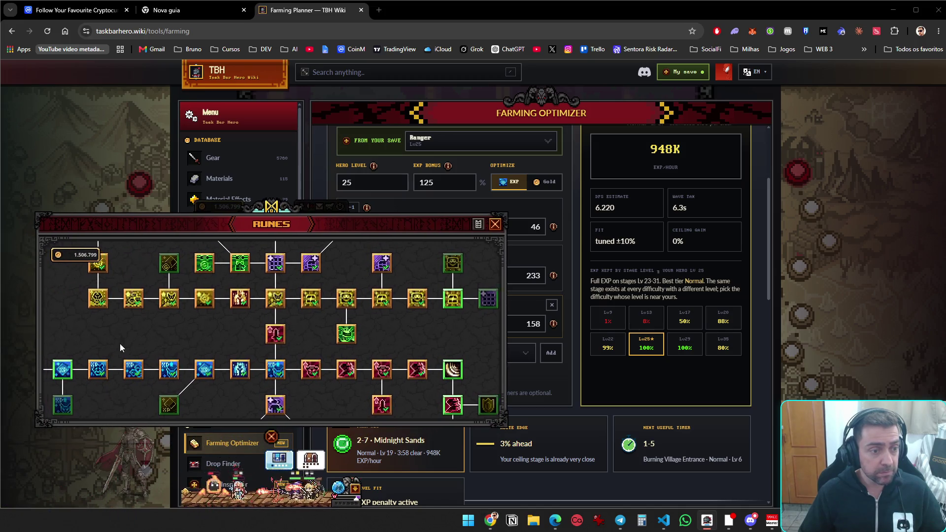
drag(120, 348, 142, 363)
mouse_move(144, 270)
mouse_down()
mouse_move(165, 328)
mouse_move(272, 381)
mouse_up()
click(175, 349)
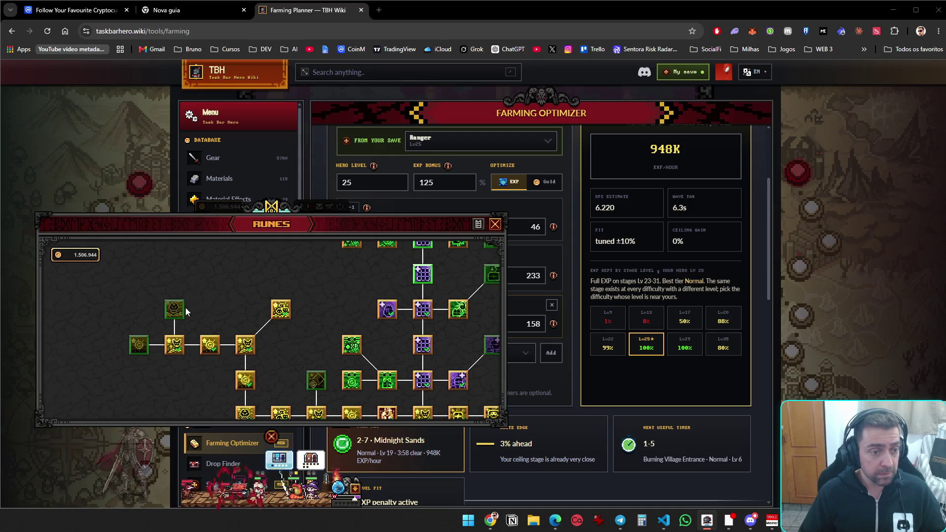
mouse_move(178, 316)
mouse_move(146, 348)
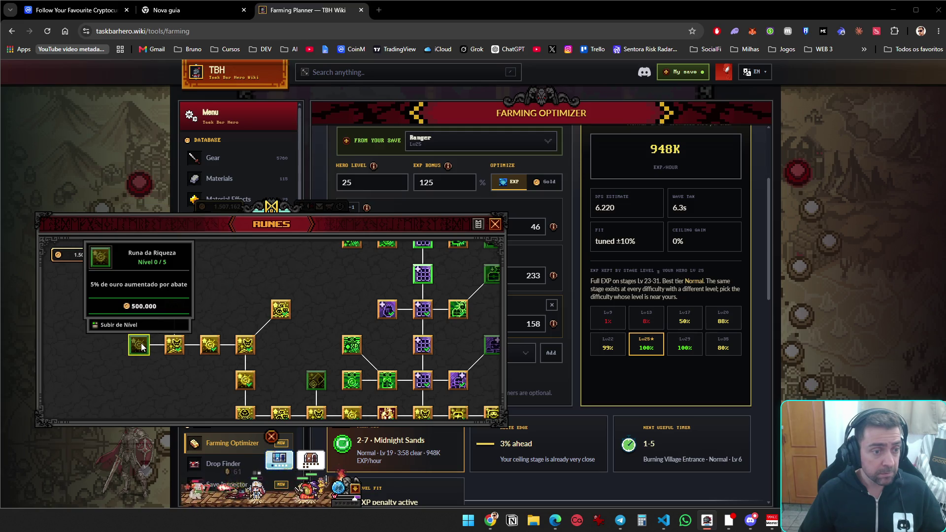
click(142, 347)
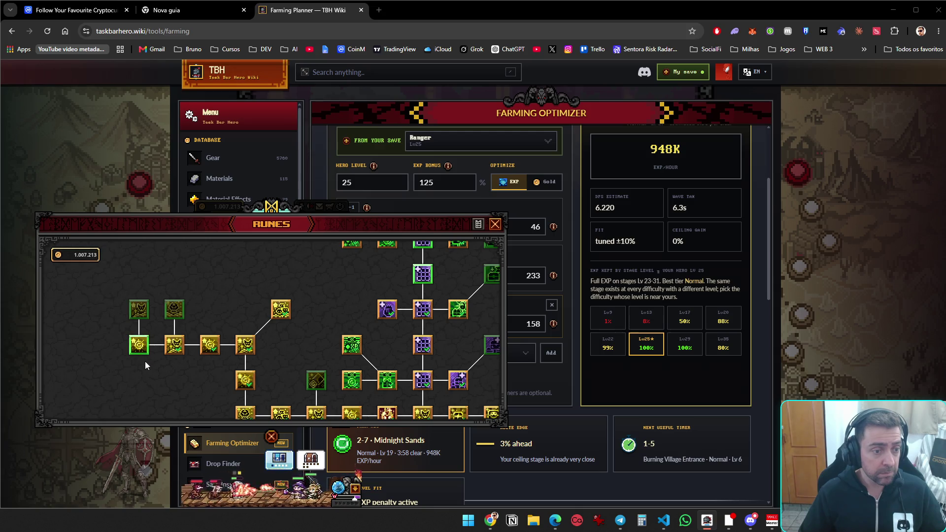
click(142, 348)
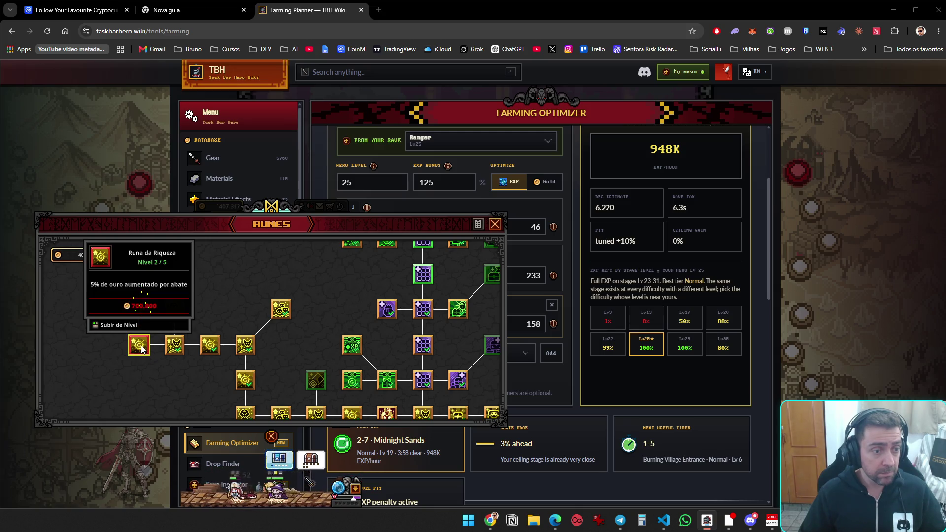
mouse_move(178, 310)
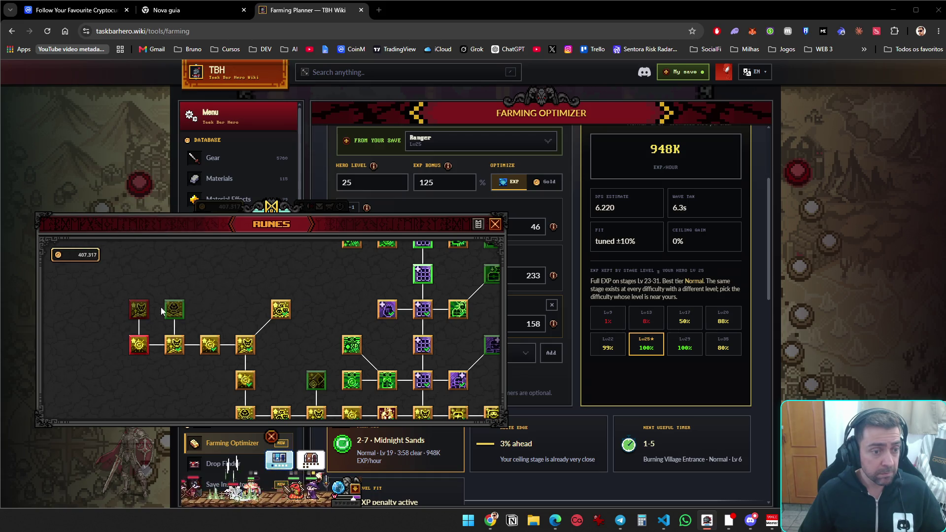
click(174, 309)
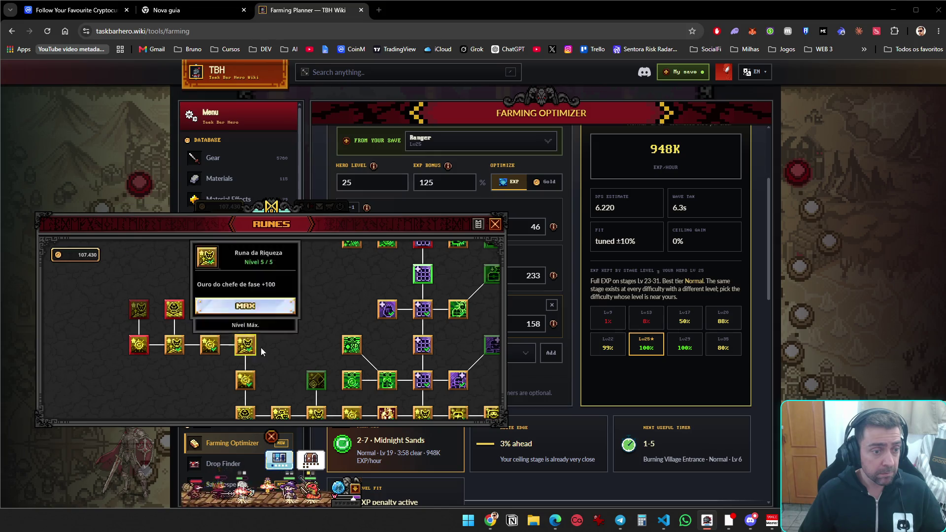
Max Runa de Exploração at 5/5, buy Runa de Guerra, and close the rune tree
mouse_move(254, 340)
mouse_down()
mouse_move(193, 340)
mouse_move(59, 296)
mouse_up()
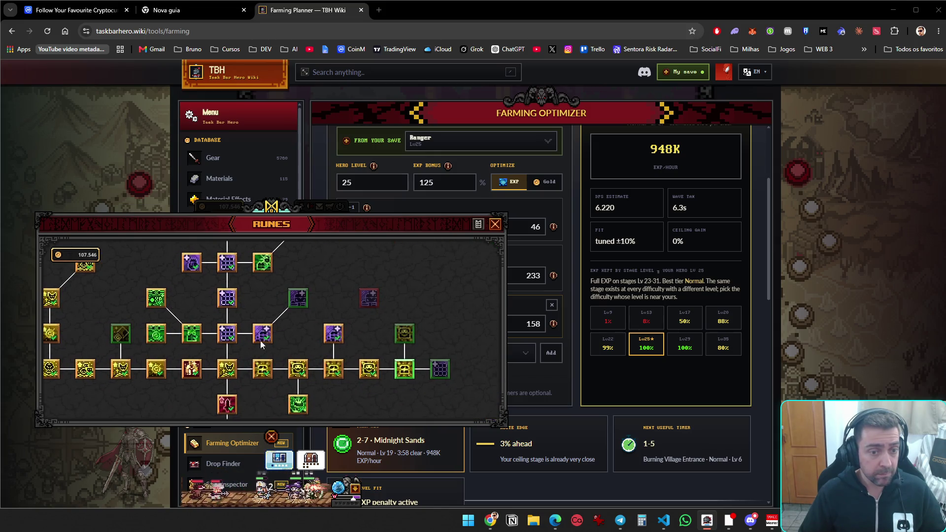
mouse_move(260, 341)
mouse_down()
mouse_move(344, 282)
mouse_move(368, 277)
mouse_move(329, 266)
mouse_up()
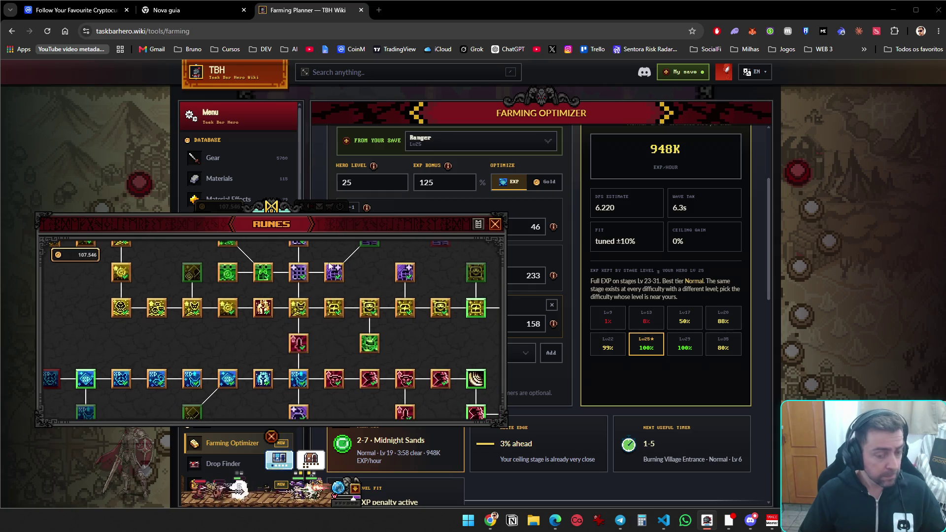
drag(458, 334, 369, 317)
mouse_move(393, 290)
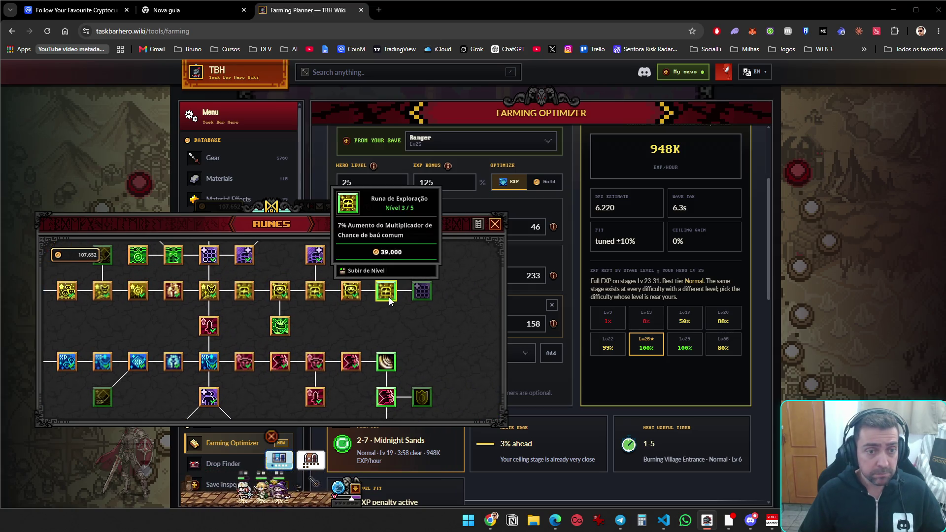
click(387, 295)
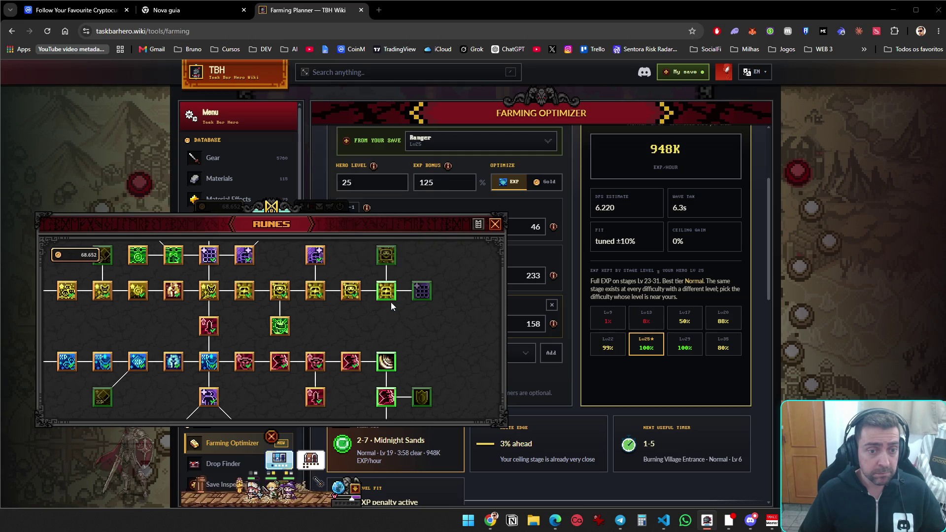
click(388, 294)
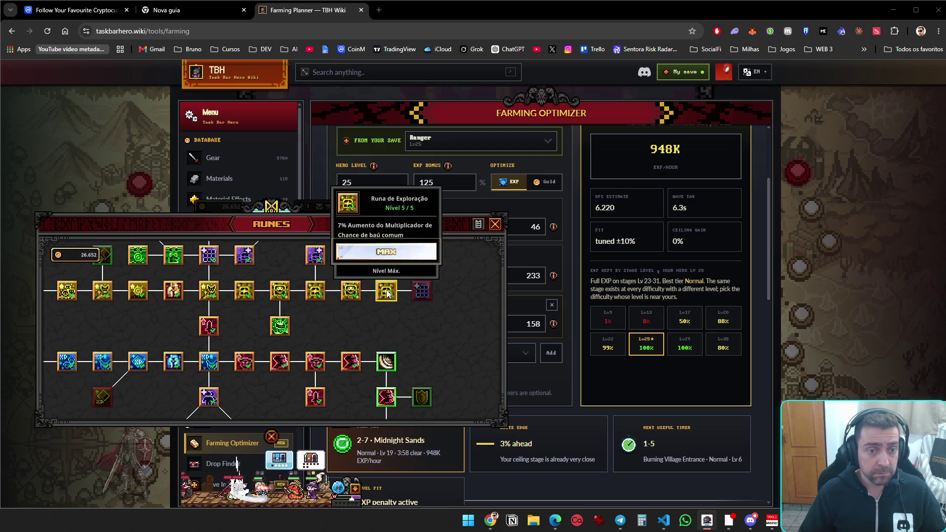
drag(405, 336, 411, 358)
mouse_move(393, 279)
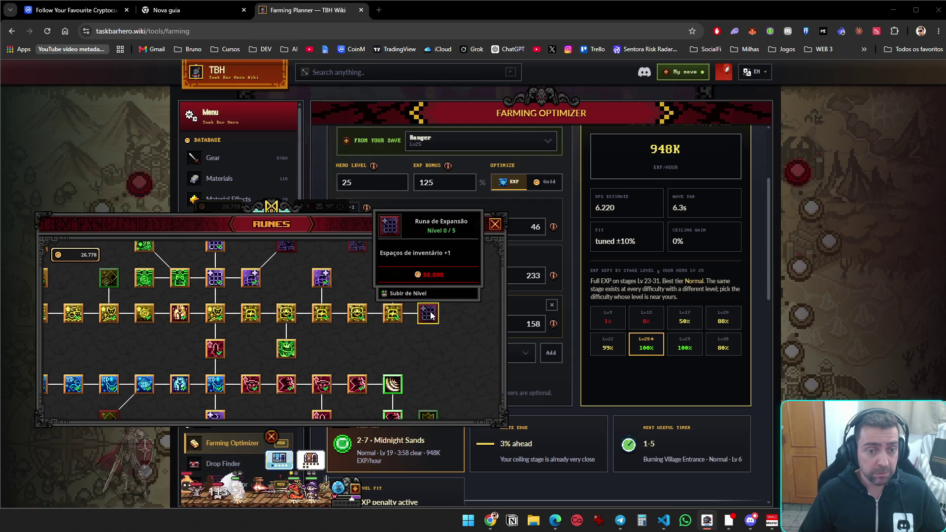
click(397, 389)
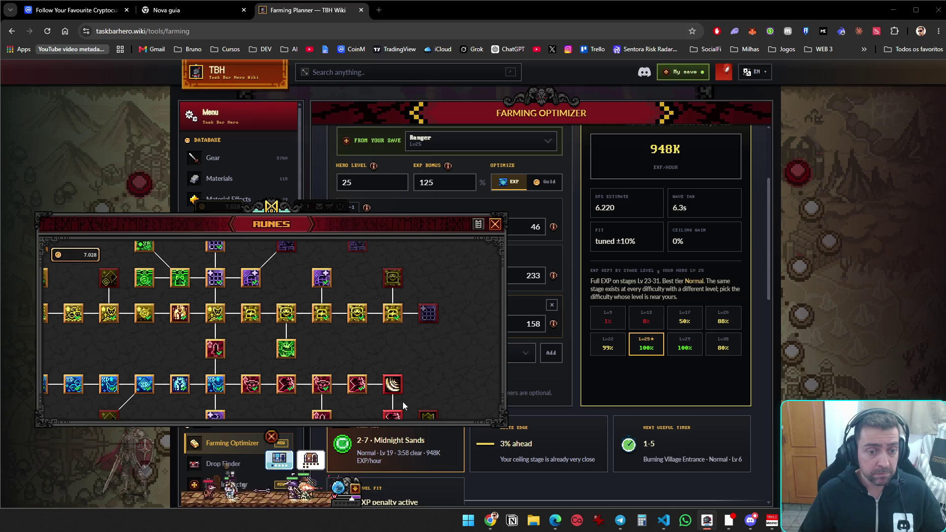
drag(429, 398, 428, 300)
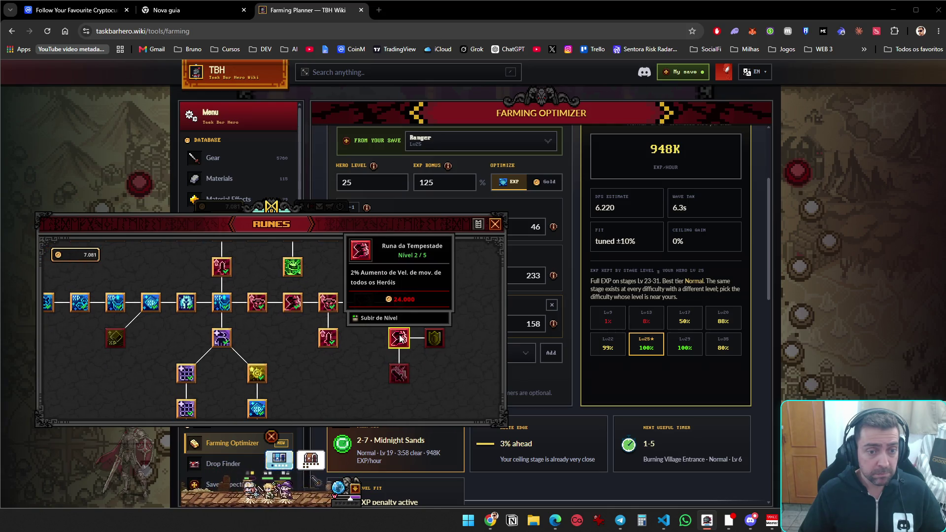
click(496, 225)
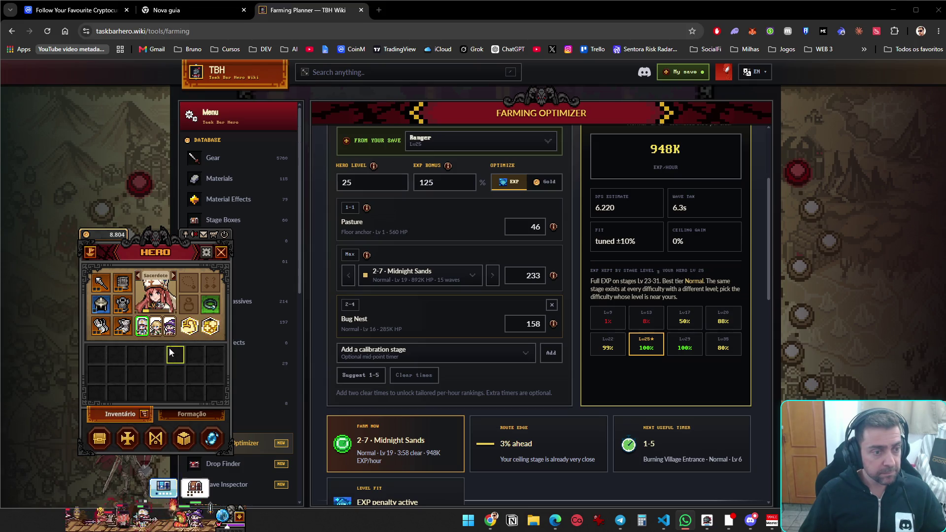
Check the second party hero's gear, return to the Sacerdote, and close the HERO window
click(156, 326)
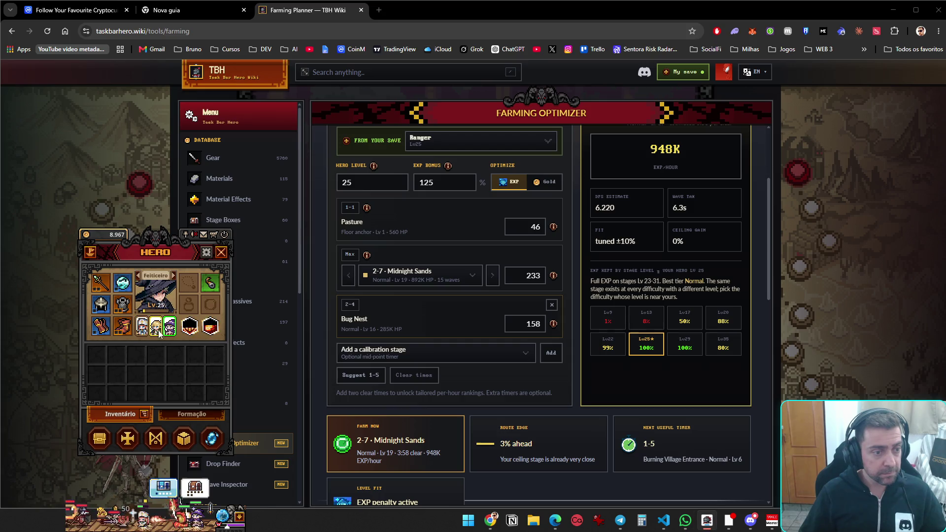
click(142, 325)
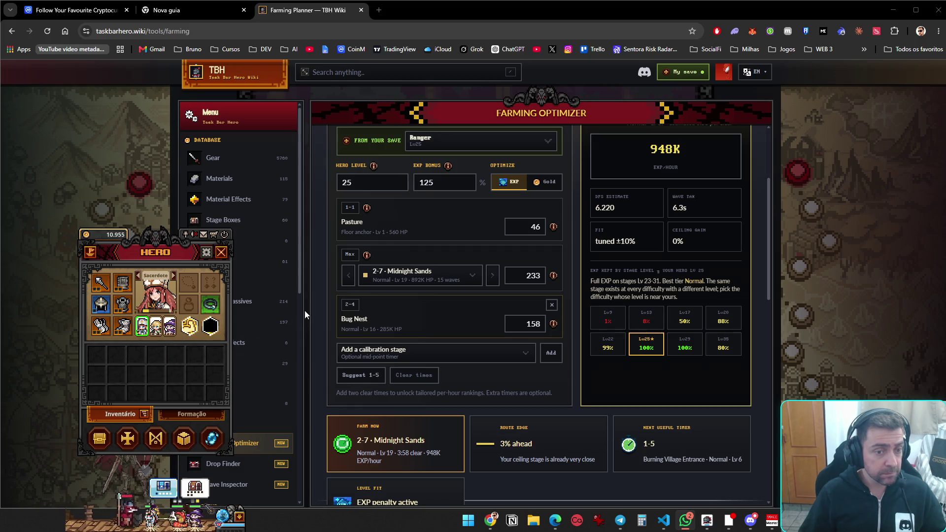
click(240, 521)
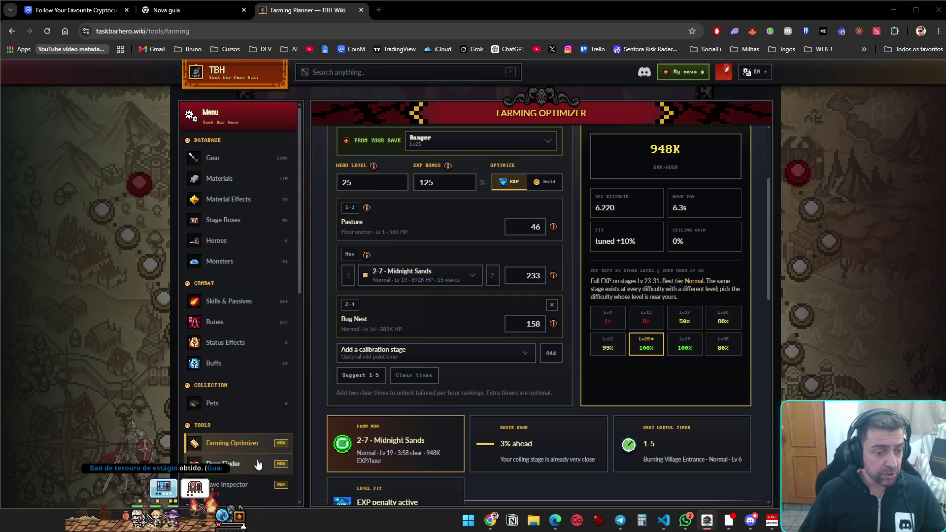
Collect the stage treasure chest, expand the event records log, and browse the max-stage list
click(167, 490)
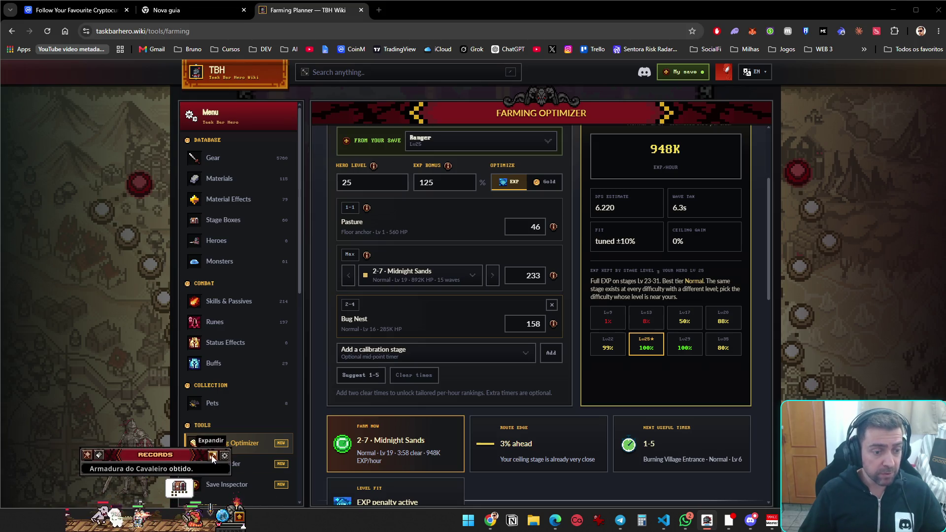
click(213, 457)
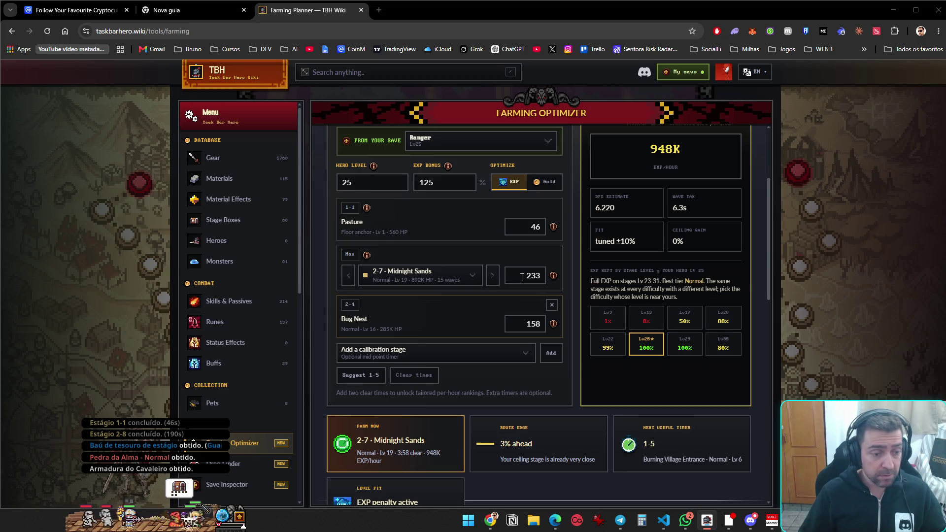
click(442, 279)
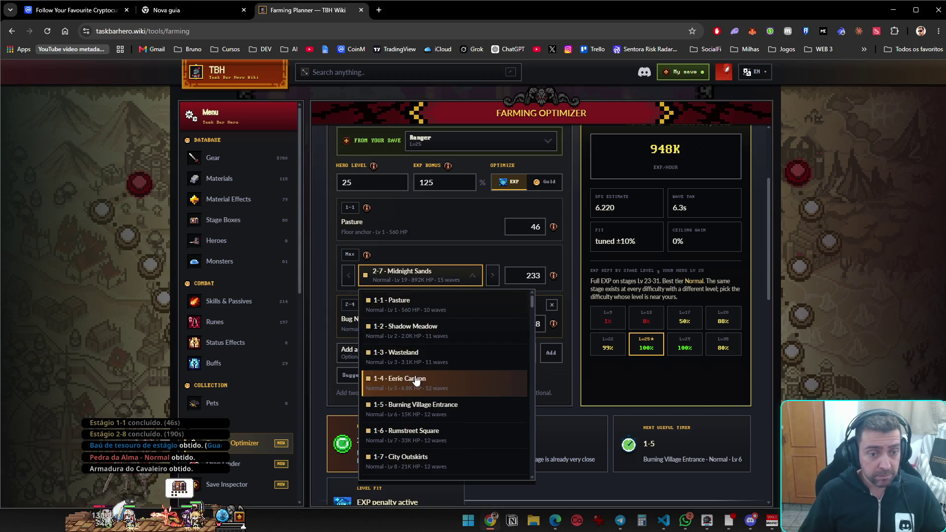
scroll(420, 377, up, 3)
scroll(422, 377, down, 8)
scroll(423, 377, up, 5)
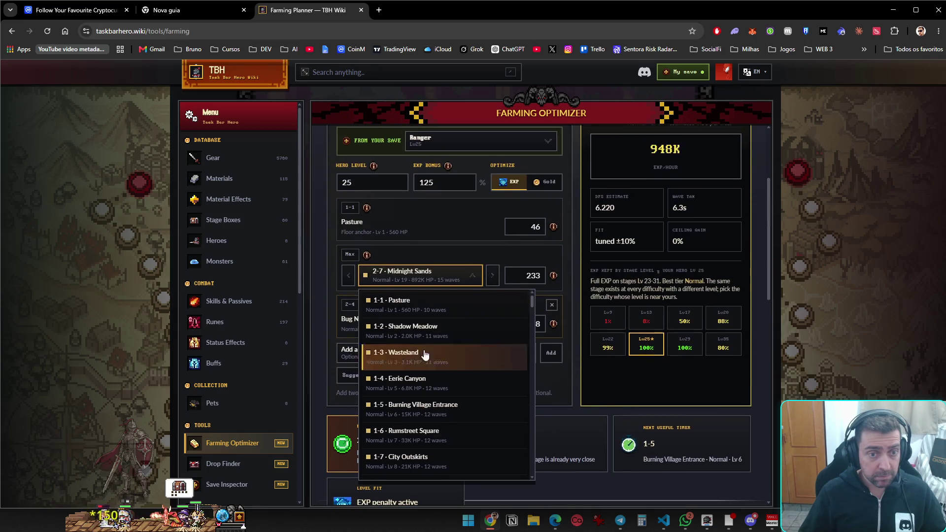
click(424, 273)
Set the max stage to 2-8 Sacred Tomb with a 190 clear time
click(475, 279)
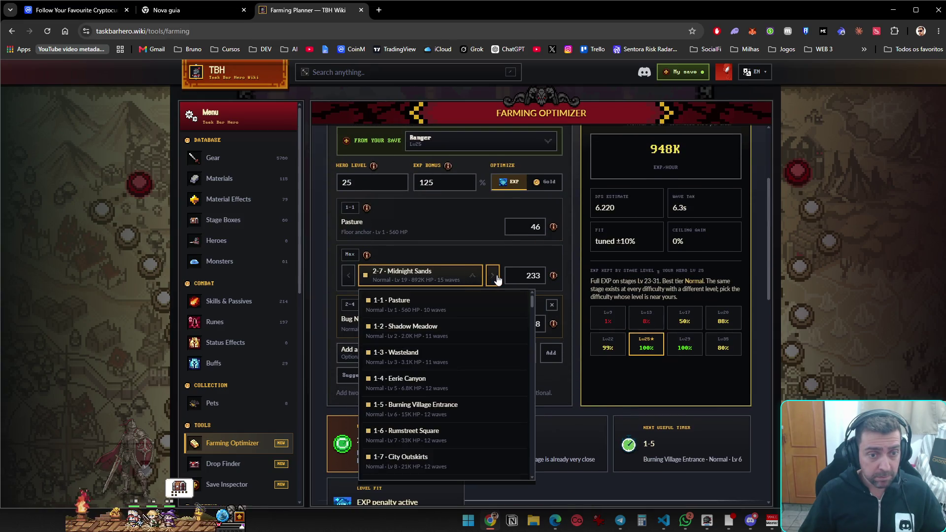
click(492, 275)
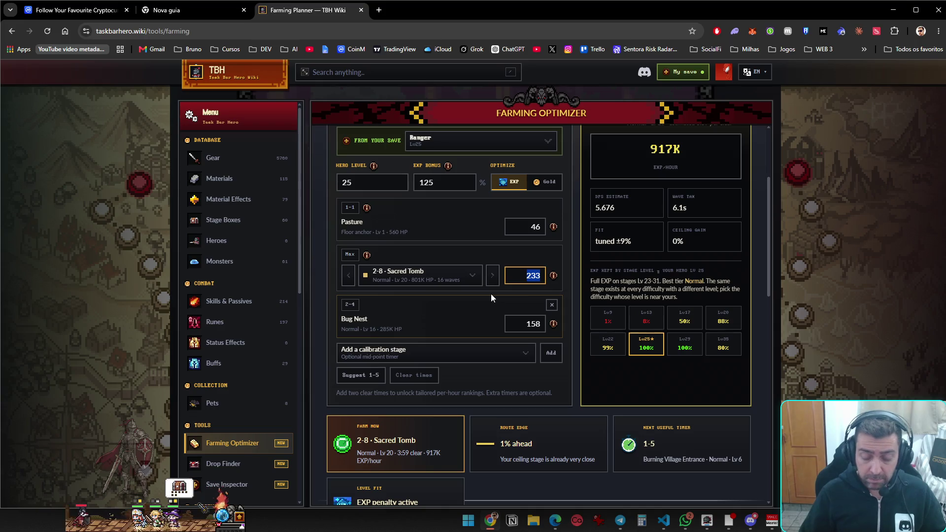
text(190)
click(487, 316)
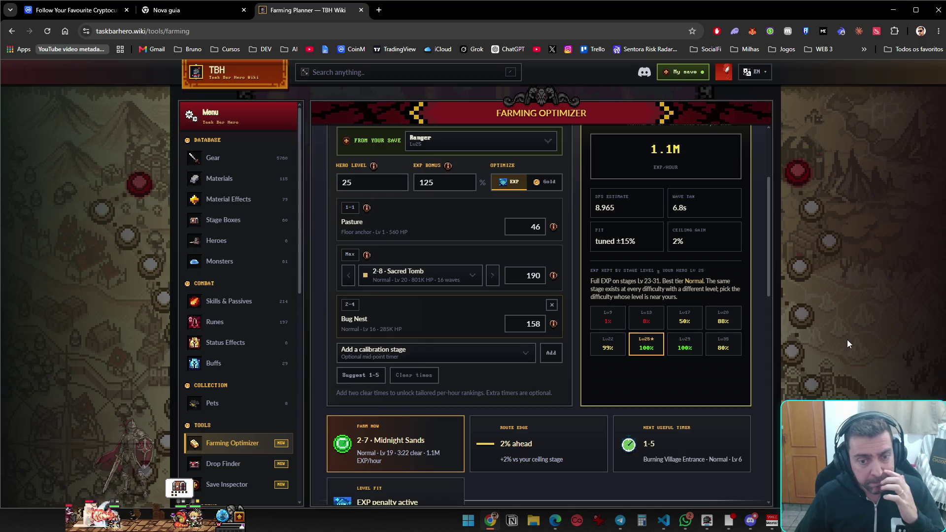
Scroll down to the ranked stage table, with 2-7 Midnight Sands listed first
scroll(761, 306, down, 6)
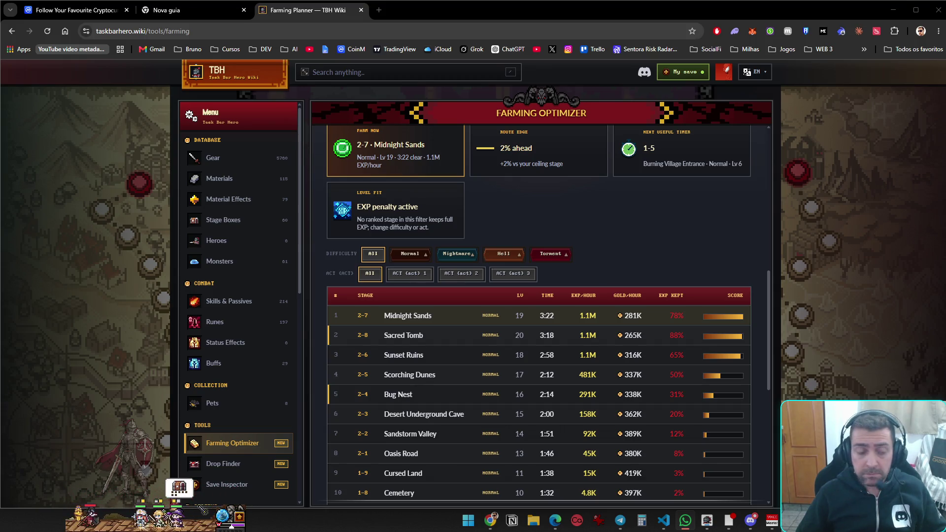
click(130, 514)
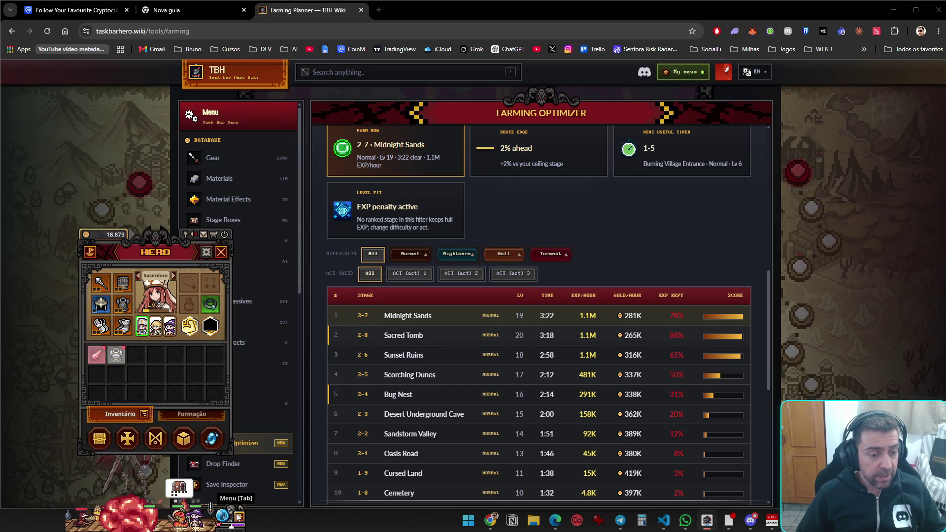
click(133, 441)
drag(168, 254, 337, 250)
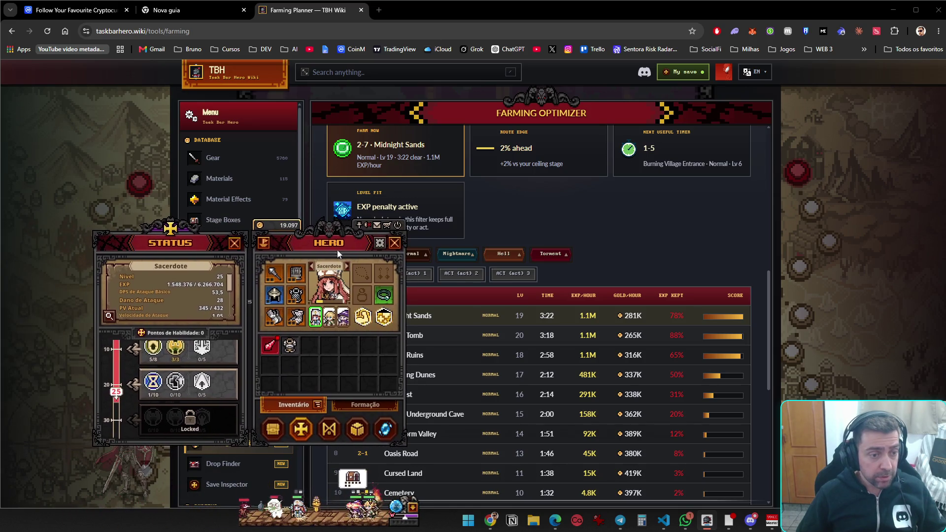
mouse_move(203, 382)
scroll(203, 382, up, 1)
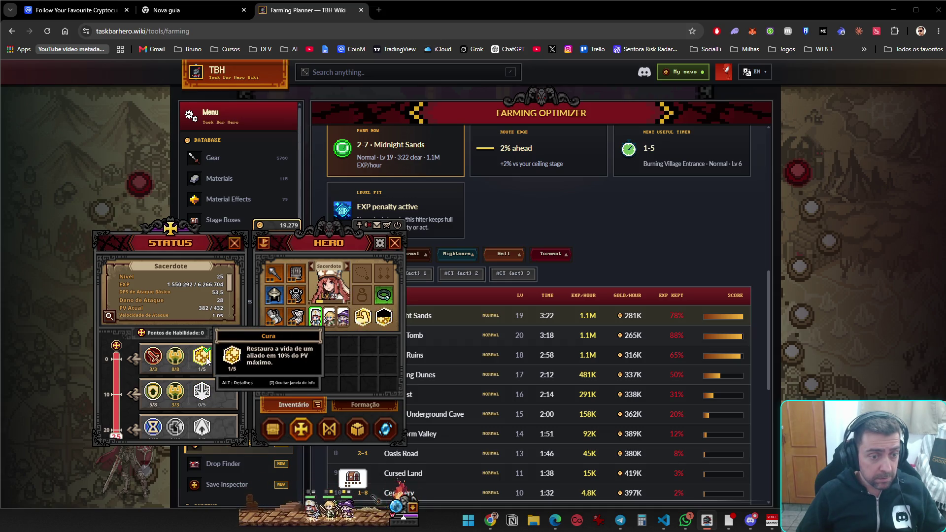
mouse_move(225, 357)
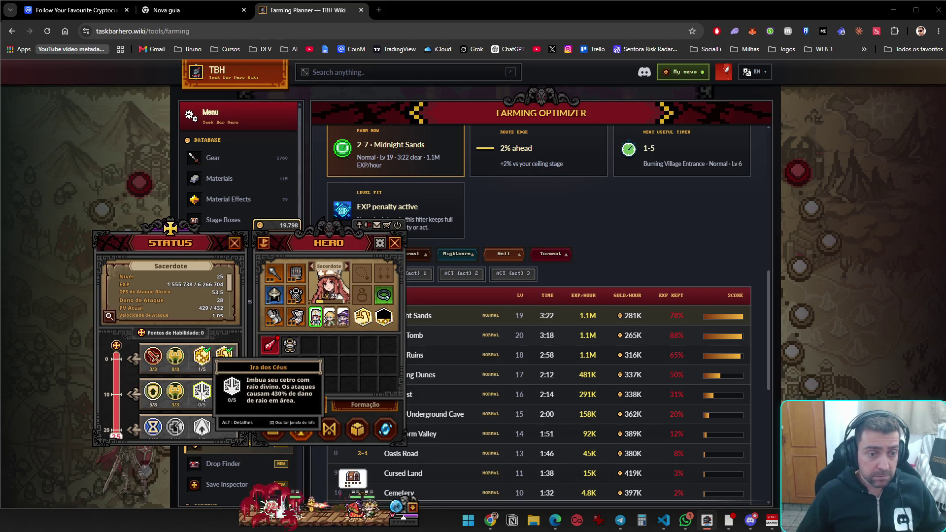
mouse_move(201, 430)
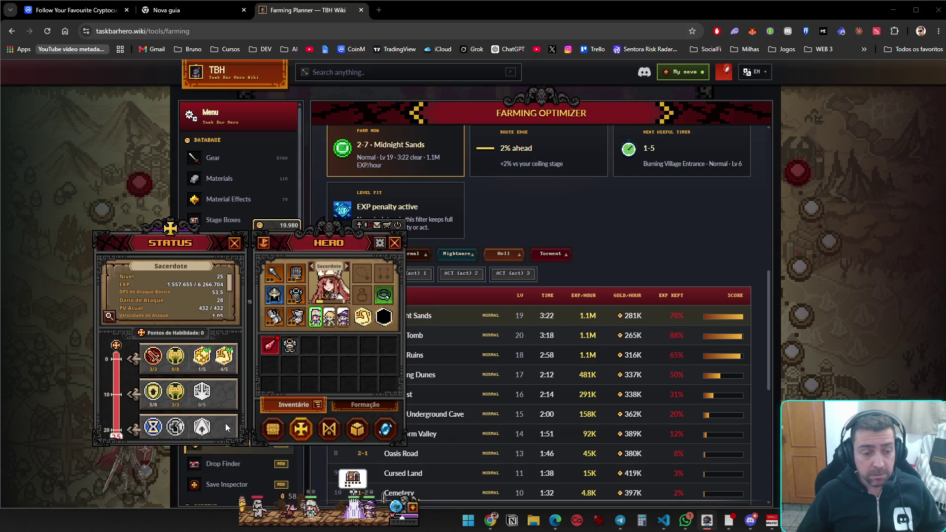
scroll(202, 424, down, 1)
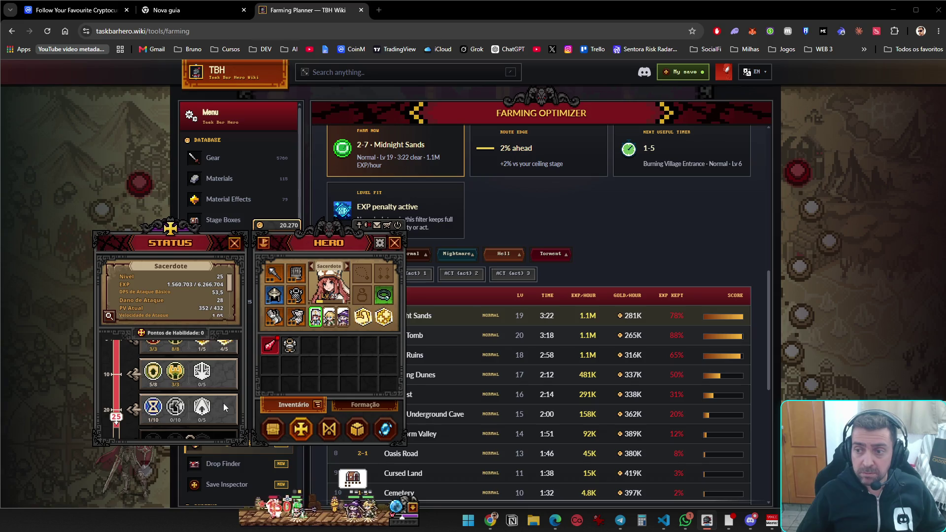
scroll(224, 401, down, 2)
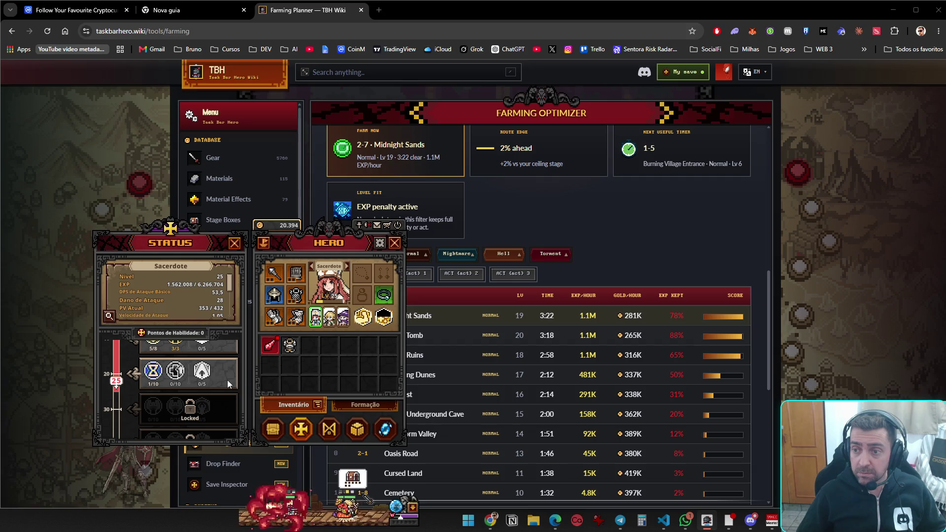
scroll(226, 382, up, 3)
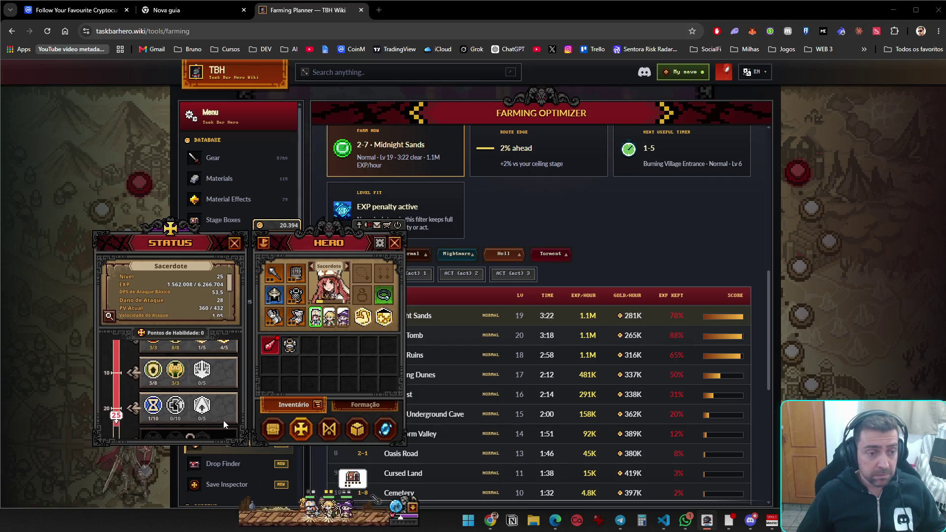
Unequip Cura from the Sacerdote and refund it to 0/5
click(207, 349)
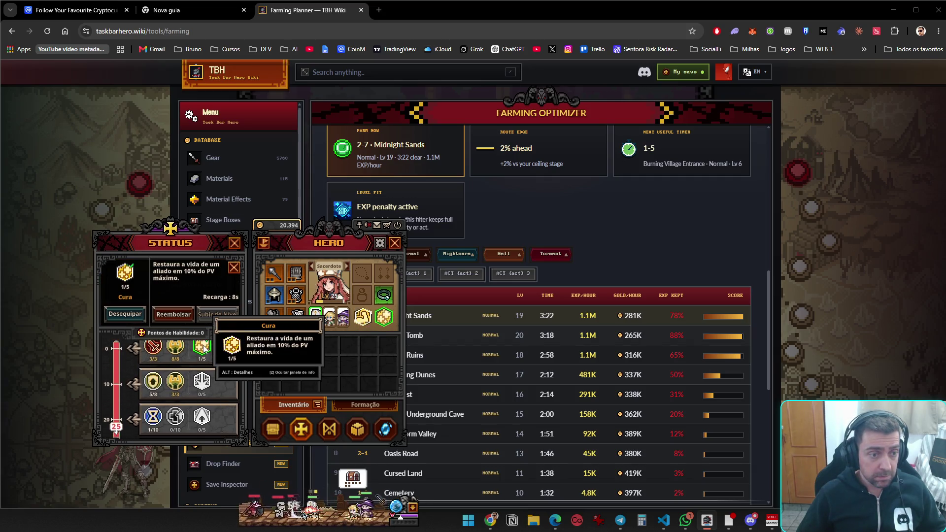
click(169, 315)
click(125, 314)
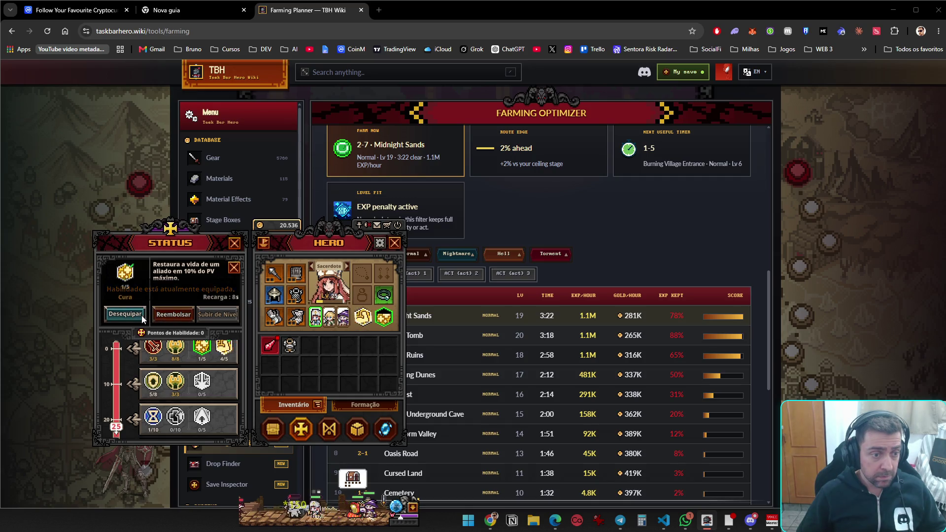
click(171, 315)
Level Santuário to 1/5, equip it, and close the status window
click(202, 417)
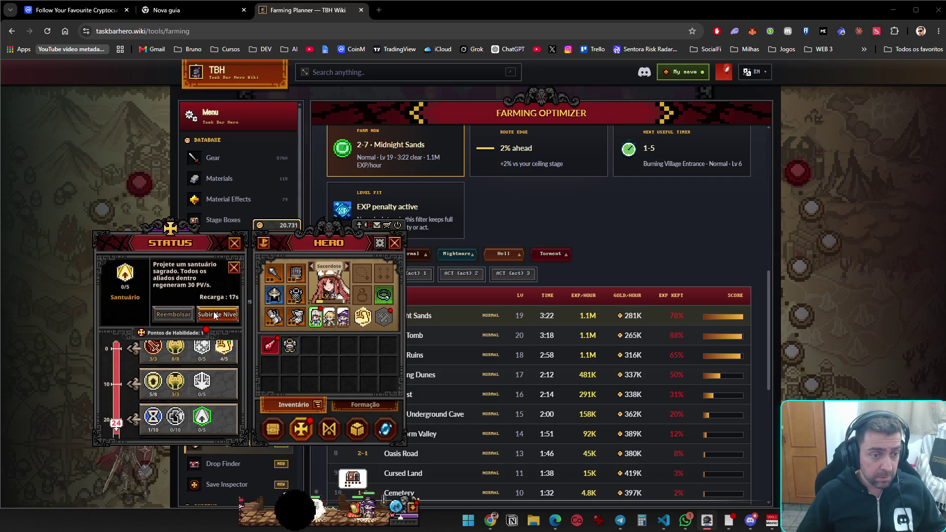
click(215, 313)
click(125, 314)
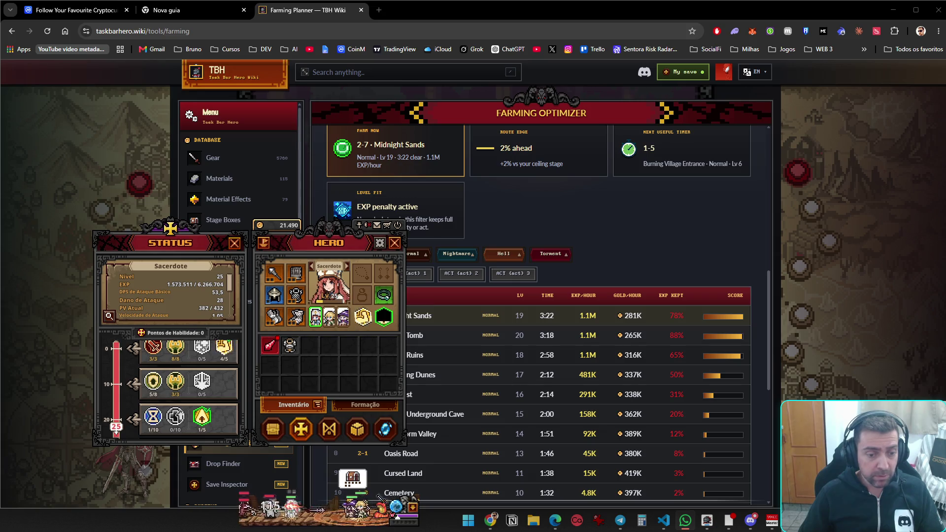
mouse_move(202, 419)
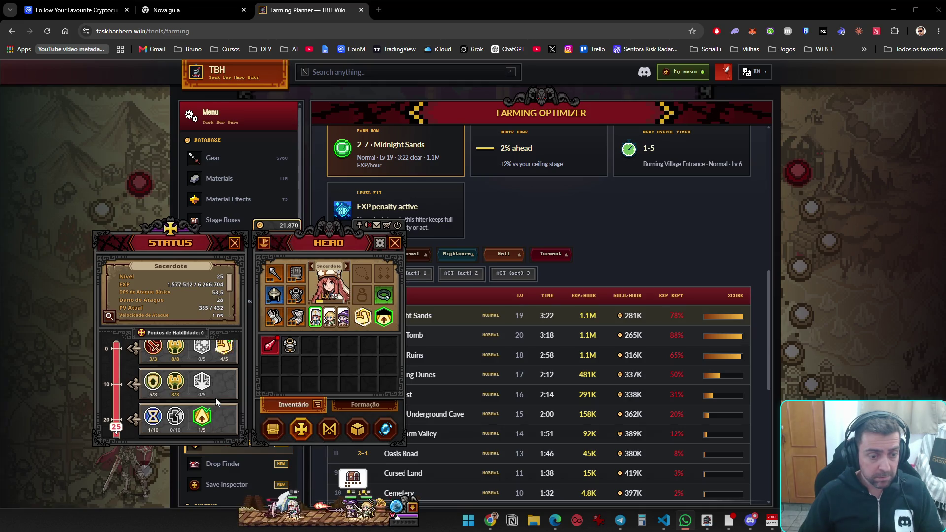
click(234, 243)
Close the game's Hero window and drag the game strip left off the ranking table
click(395, 244)
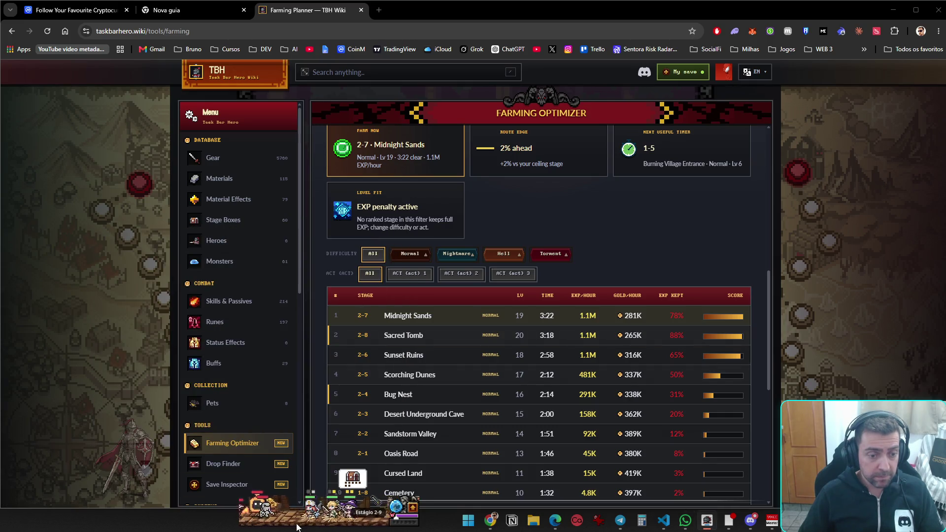
drag(406, 528, 352, 528)
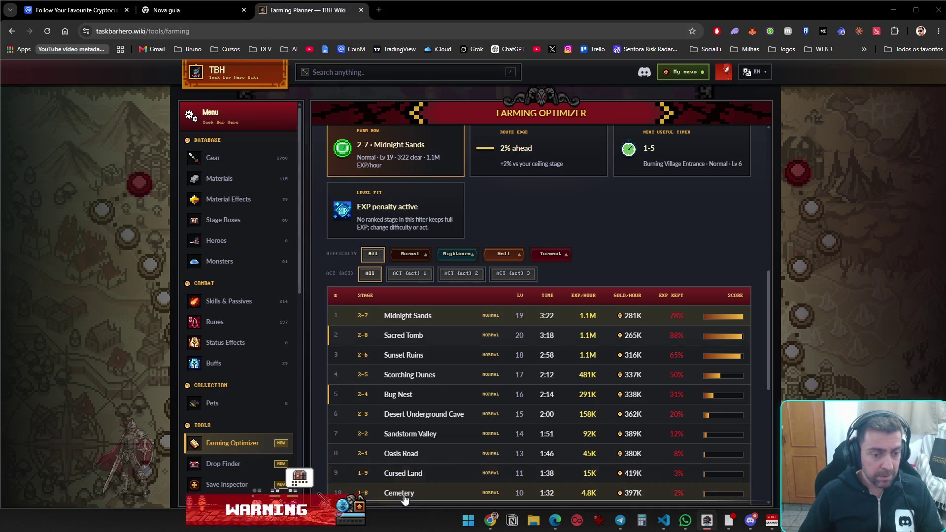
Open the Sacerdote's status and skill tree and refund Santuário
click(361, 509)
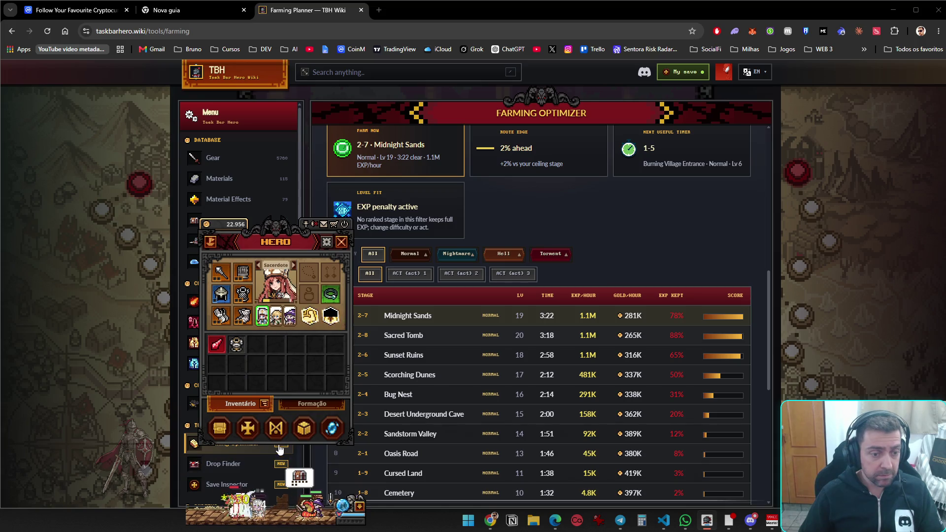
click(221, 428)
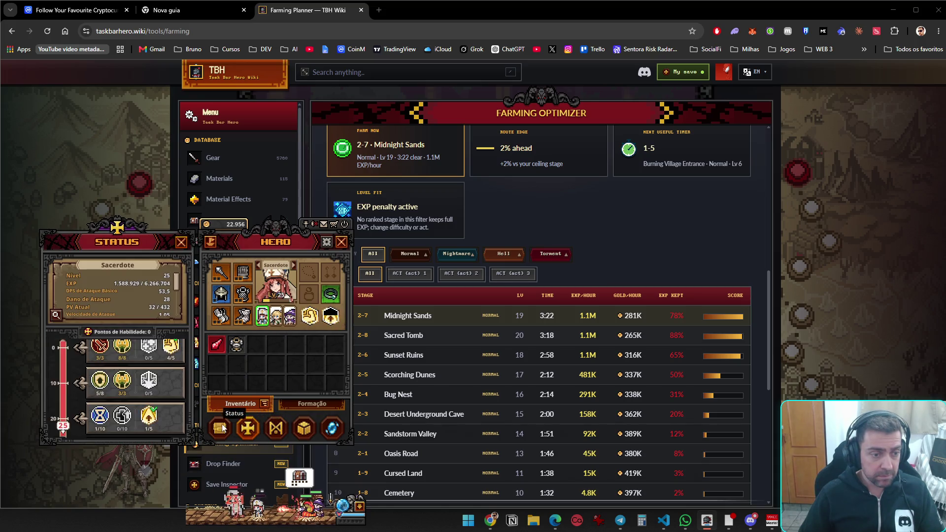
click(149, 416)
click(137, 313)
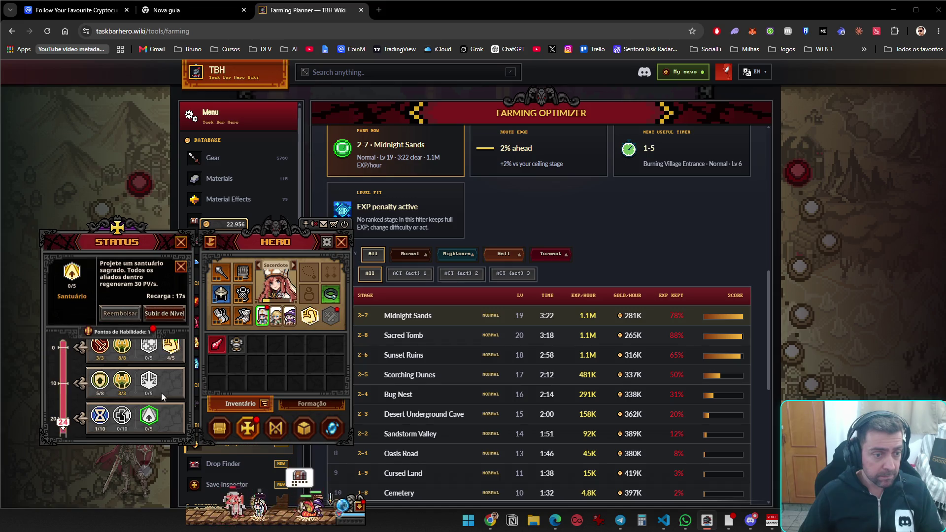
Level Cura back to 1/5, equip it in the skill slot, and close the status window
click(149, 355)
click(151, 313)
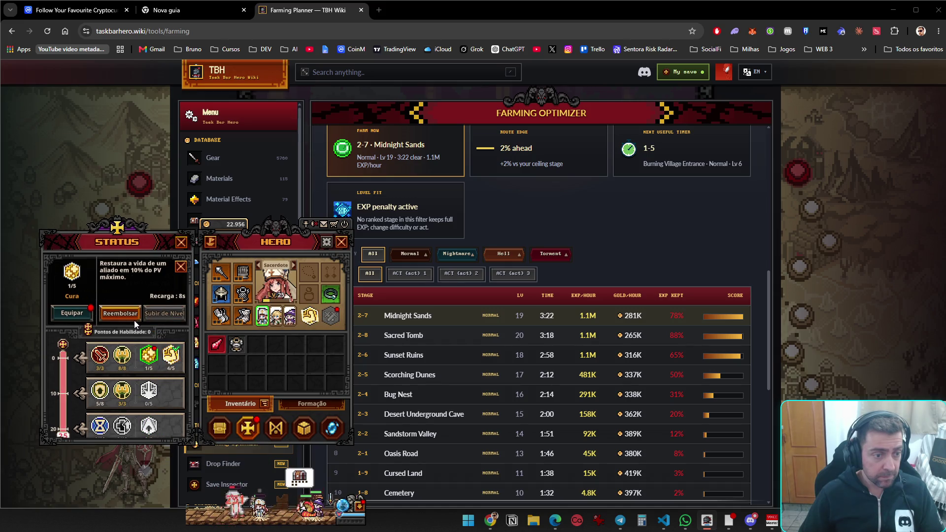
click(72, 313)
click(181, 267)
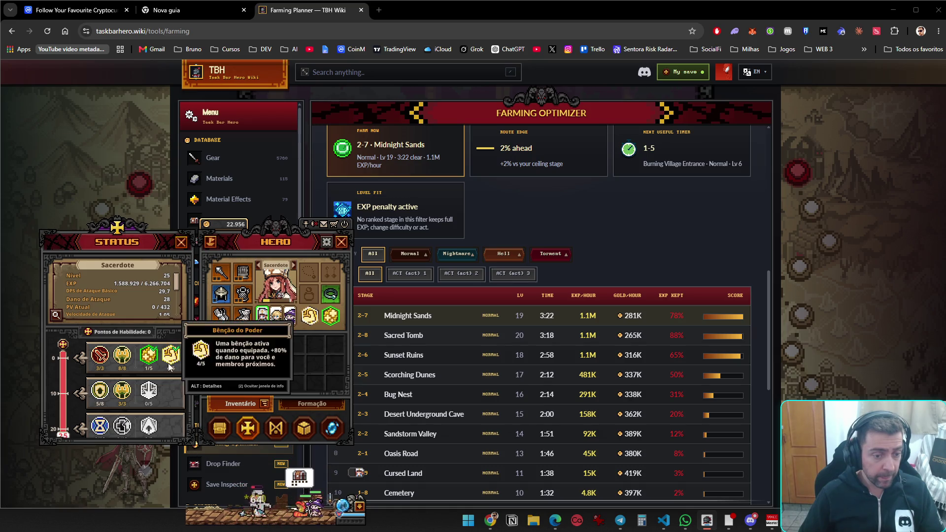
mouse_move(177, 362)
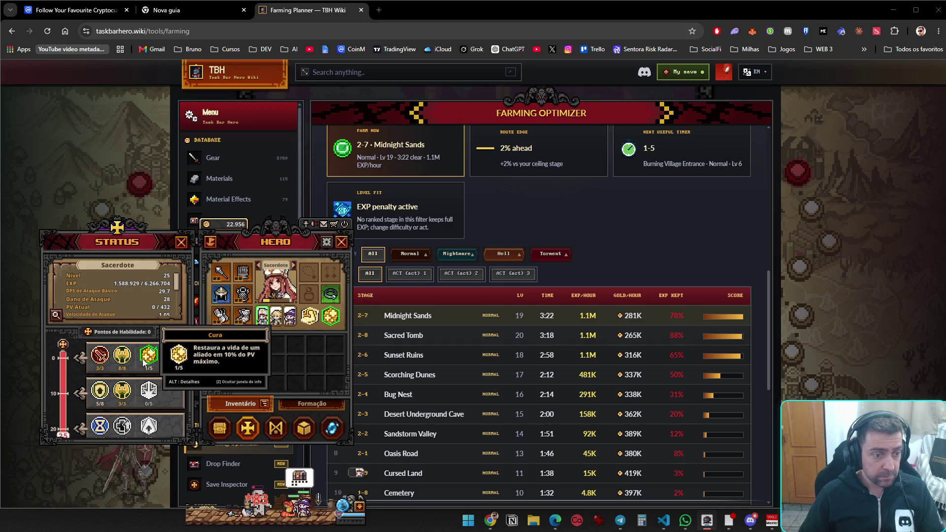
click(183, 244)
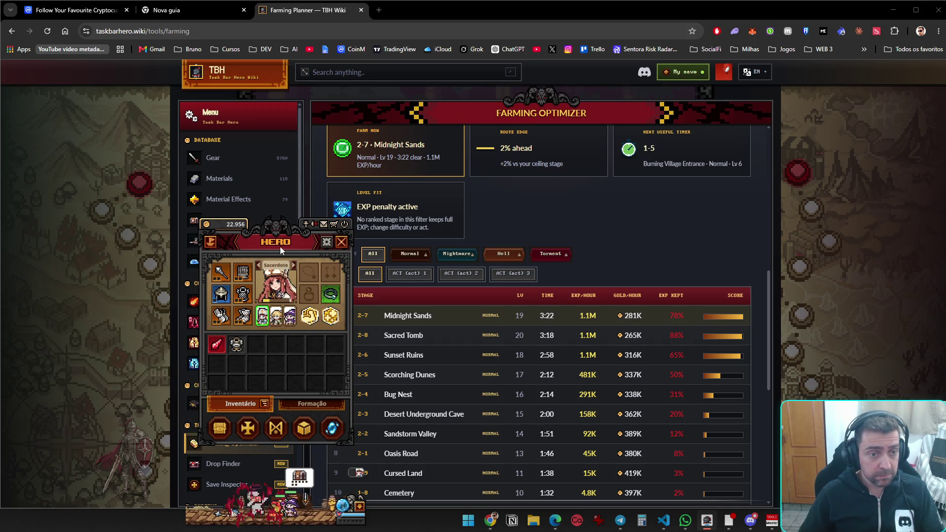
Set the max stage to 2-9 Pharaoh's Crypt with a 272 clear time, ranking it first at 1.6M EXP/hour
click(345, 242)
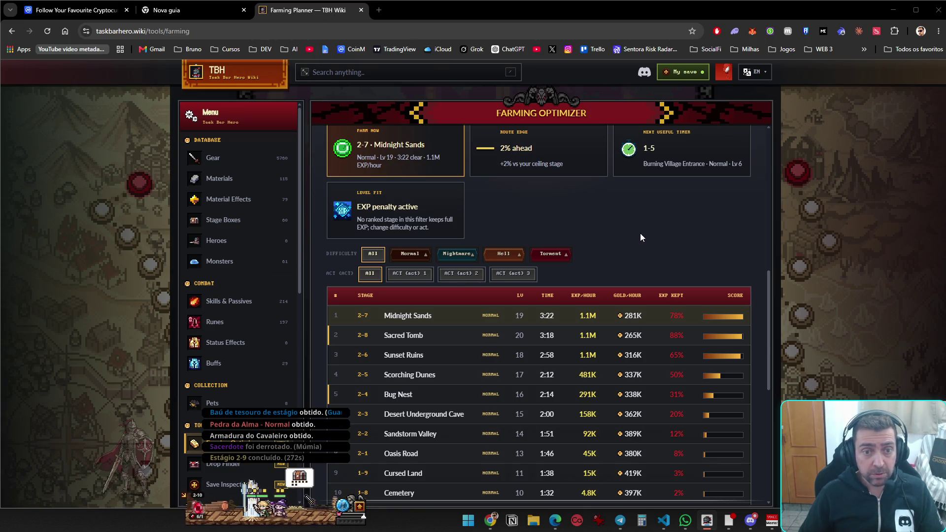
scroll(589, 253, up, 6)
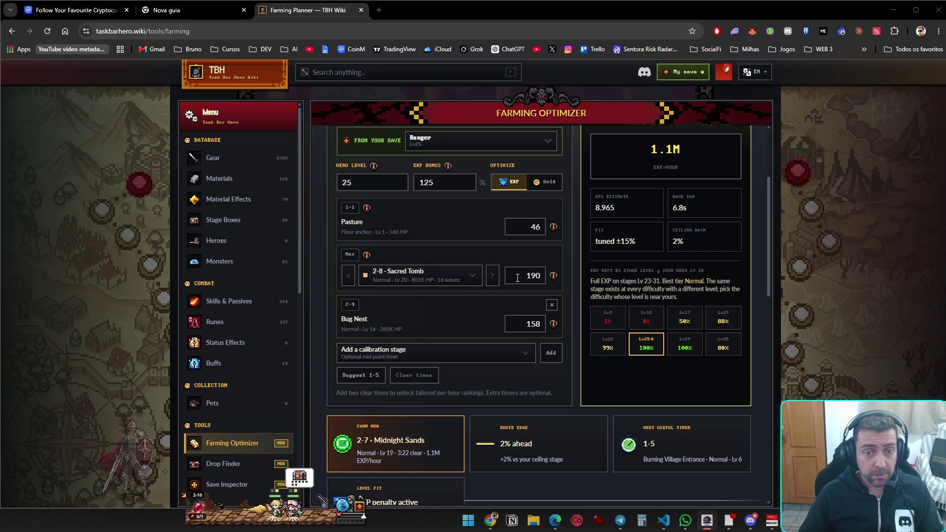
click(492, 275)
double_click(530, 275)
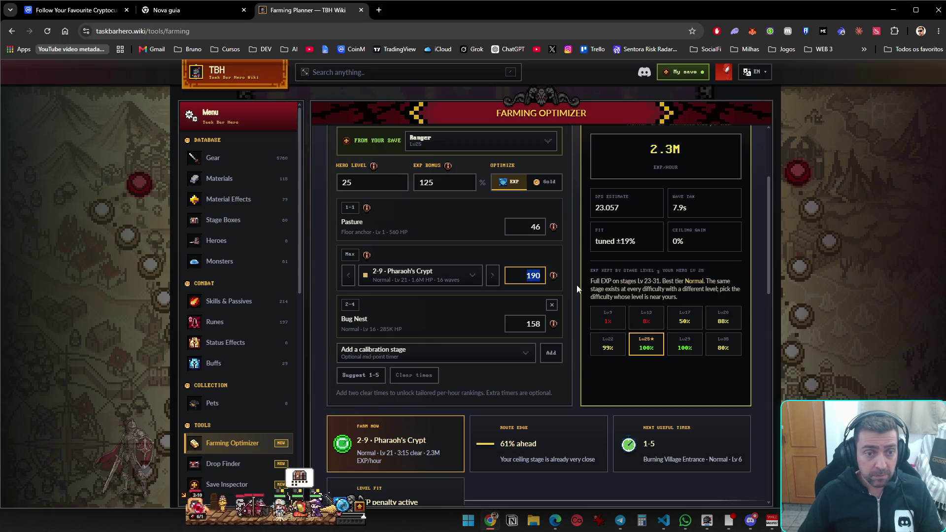
text(272)
click(842, 365)
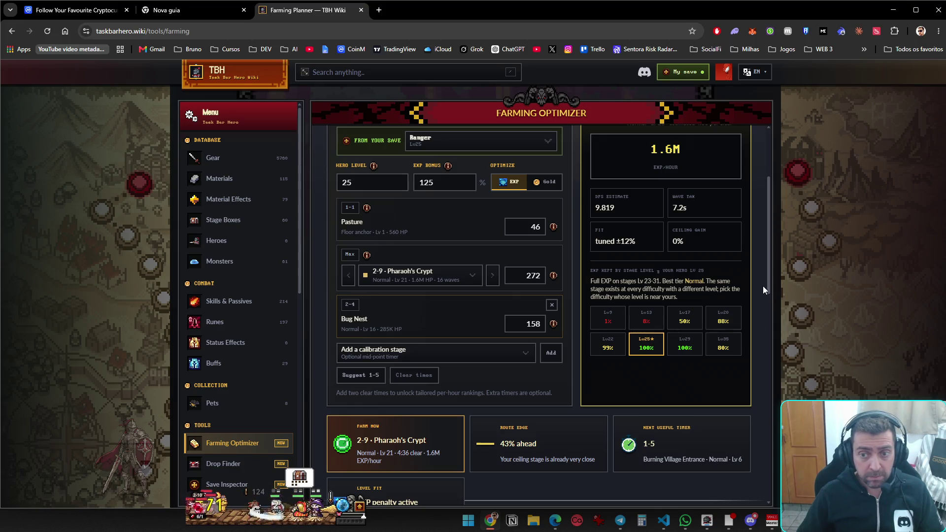
drag(768, 287, 765, 374)
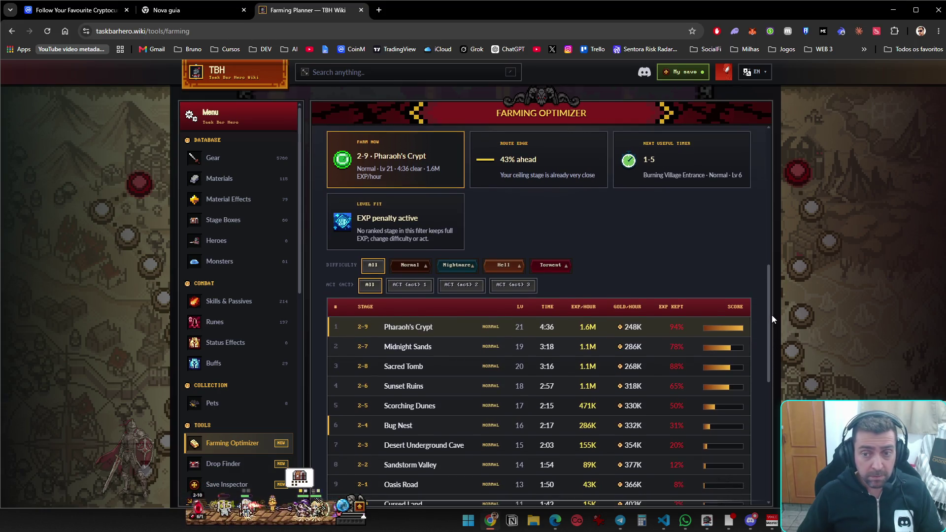
drag(772, 315, 767, 233)
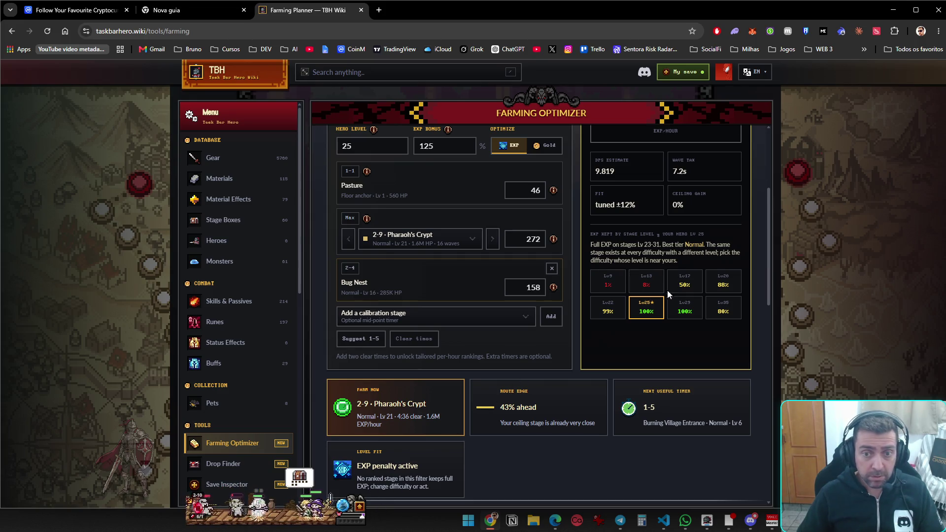
Check the Ato 2 portal map, then open the Bênção do Poder skill details in Status
click(310, 510)
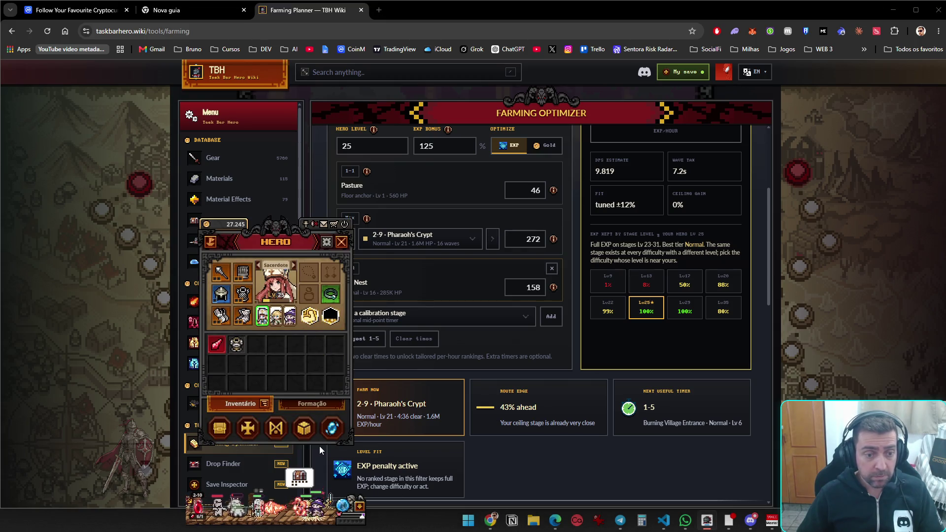
click(332, 428)
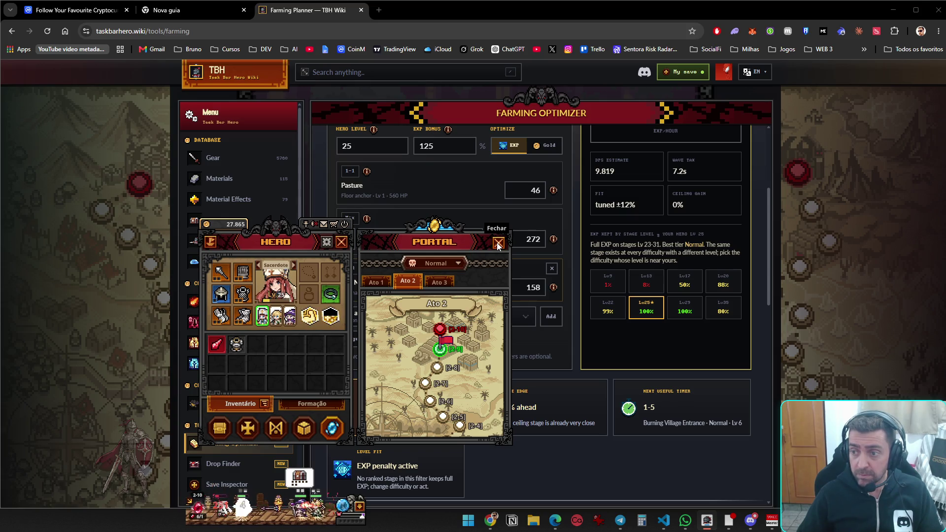
click(498, 242)
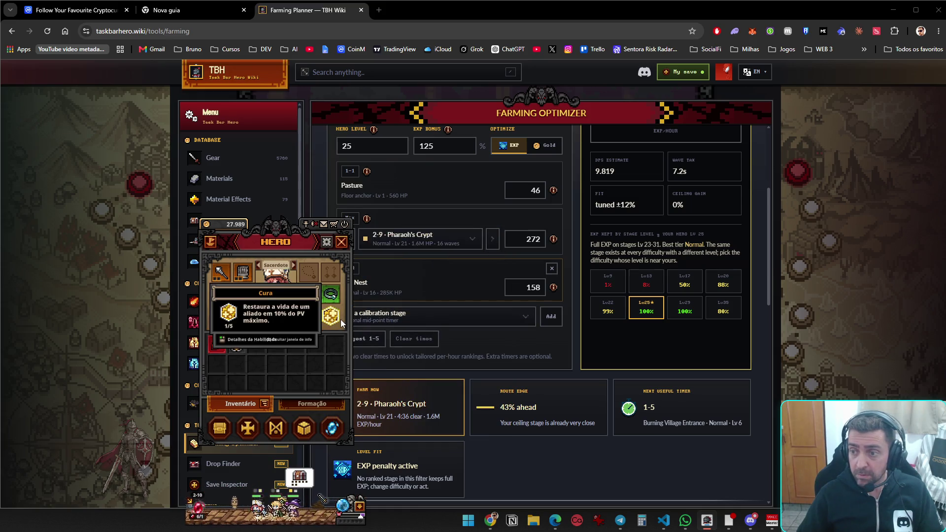
mouse_move(311, 319)
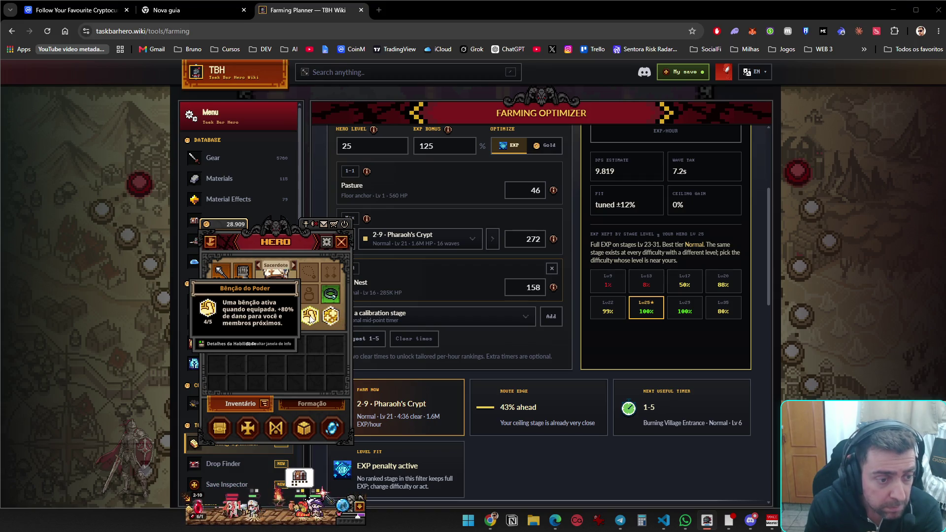
click(311, 318)
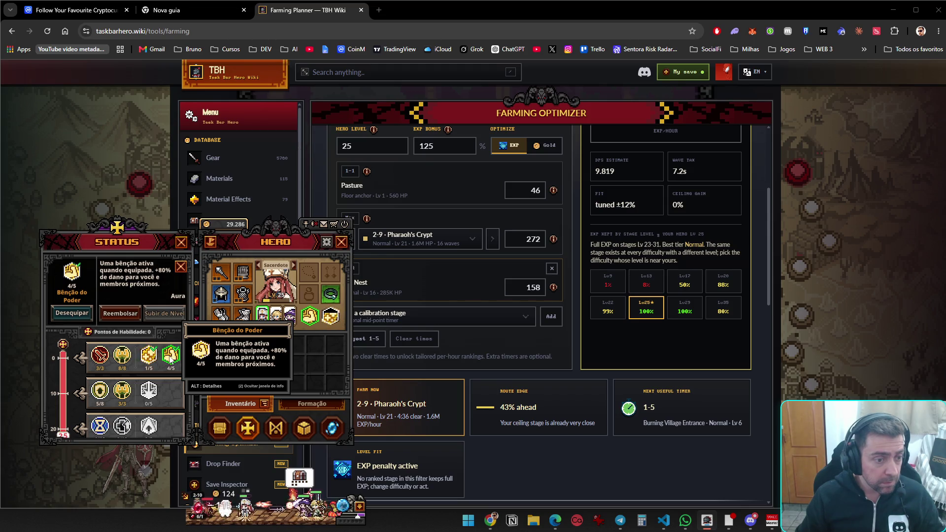
key(alt)
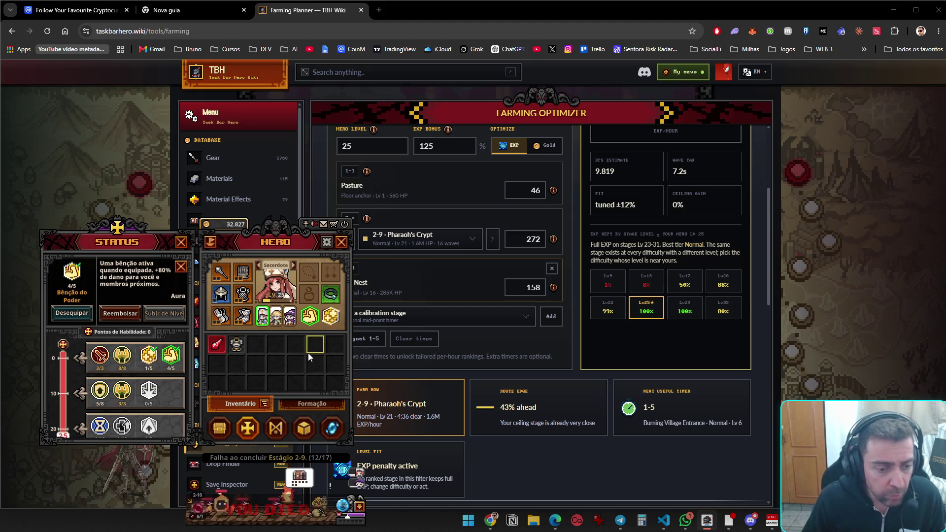
Refund Dano Ataque to 0/3 and review Cura's expanded cooldown info
click(102, 361)
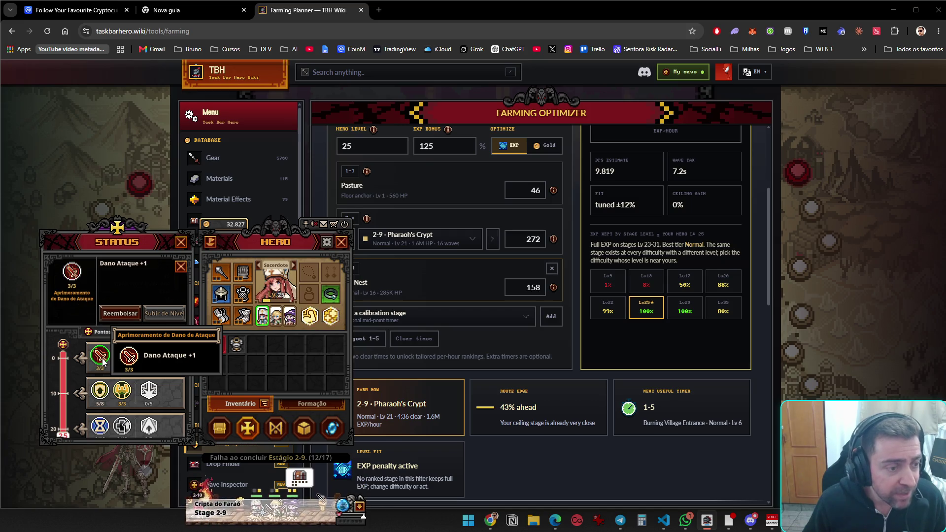
click(118, 314)
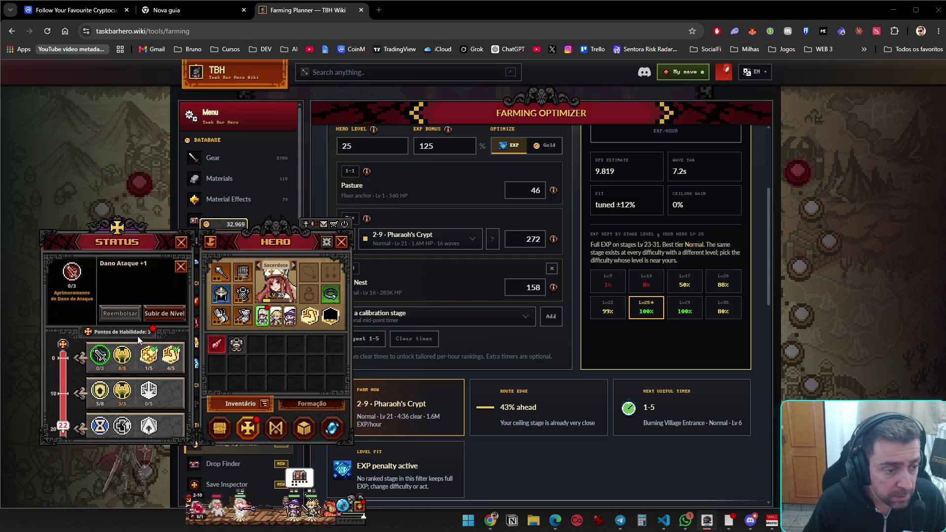
mouse_move(149, 362)
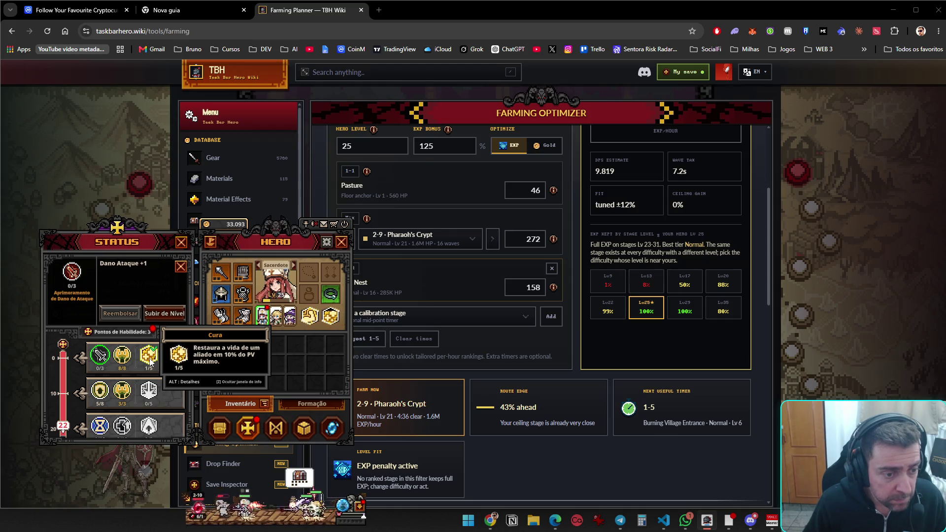
key(alt)
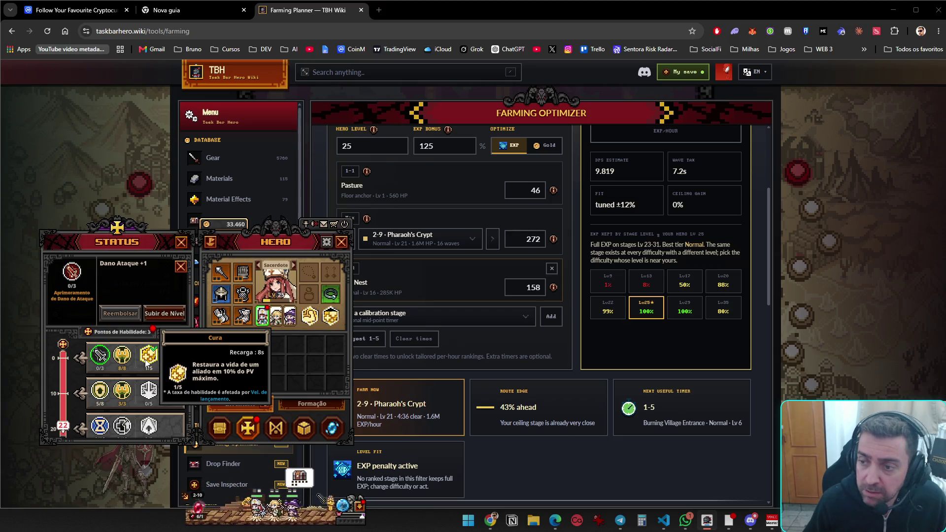
key(alt)
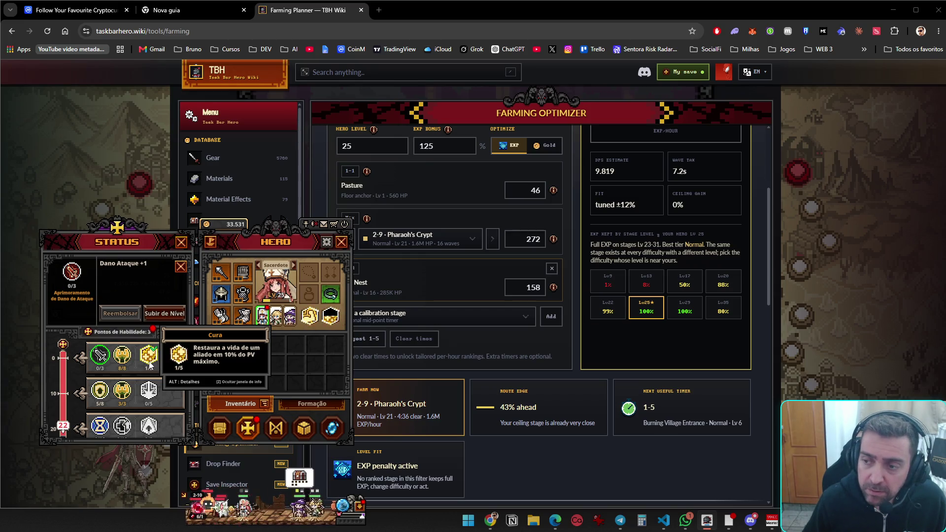
Raise Cura to 4/5 so it heals an ally for 16% of max HP
click(150, 357)
click(155, 314)
click(155, 314)
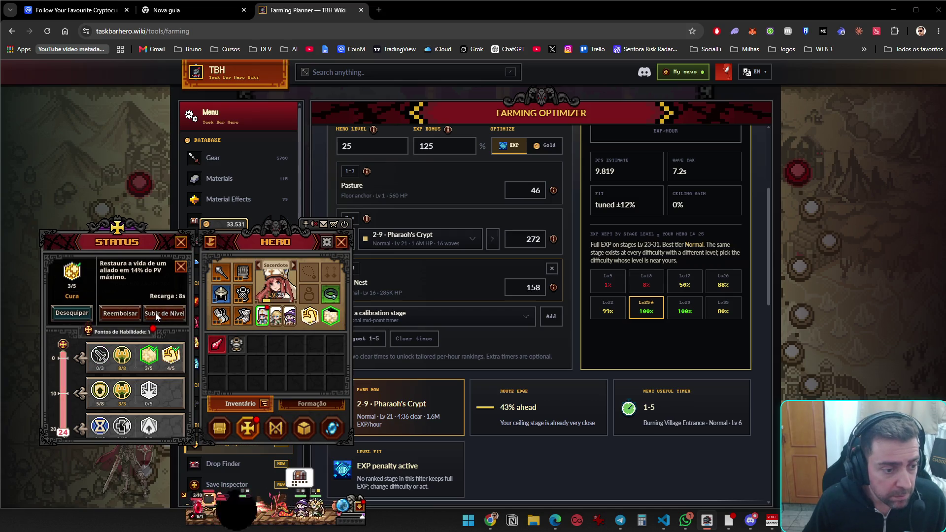
click(155, 313)
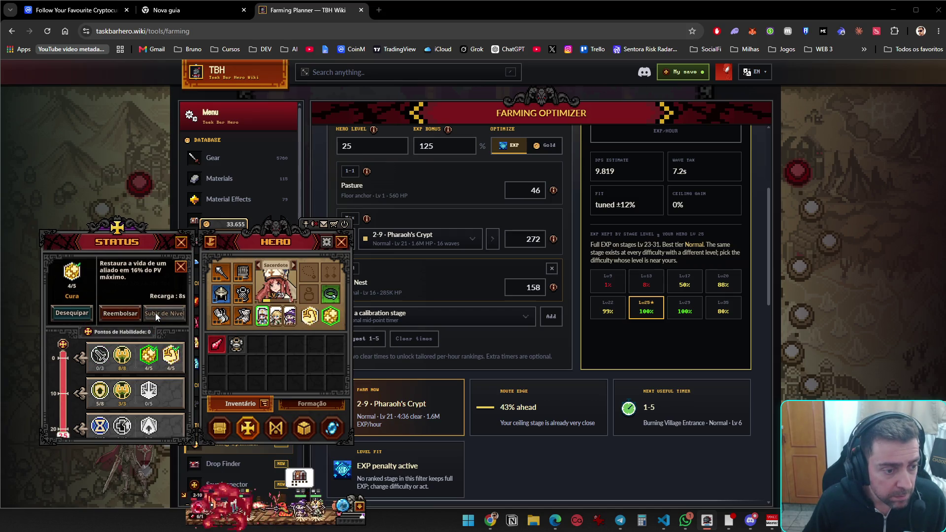
Inspect Cura's detailed tooltip view and return it to compact form
mouse_move(169, 355)
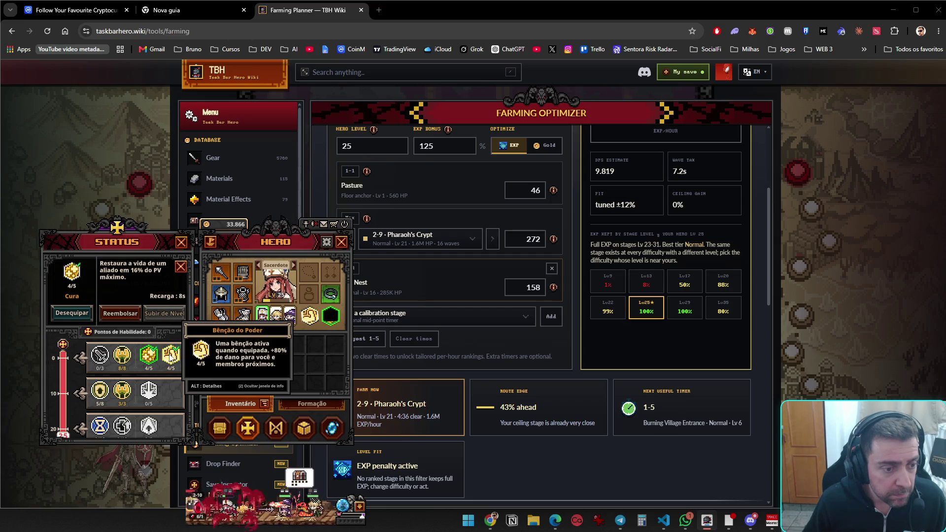
mouse_move(93, 362)
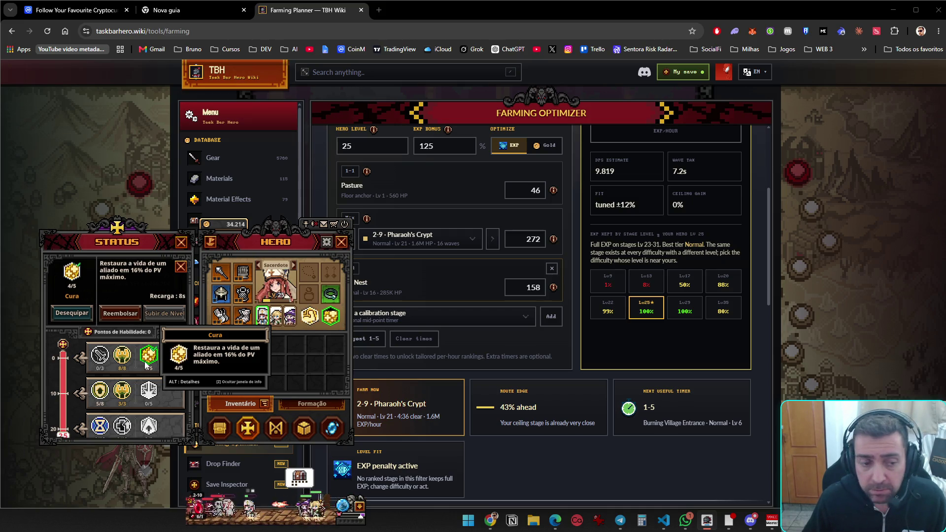
key(alt)
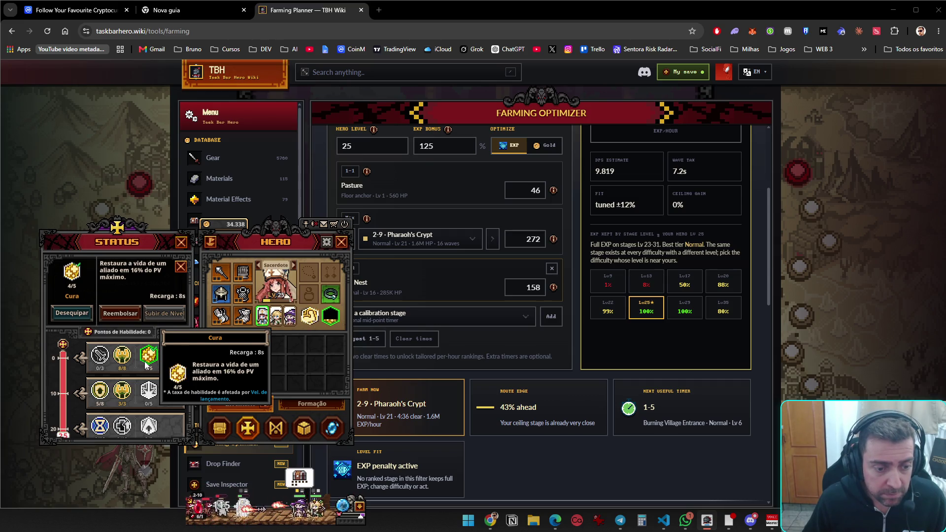
key(alt)
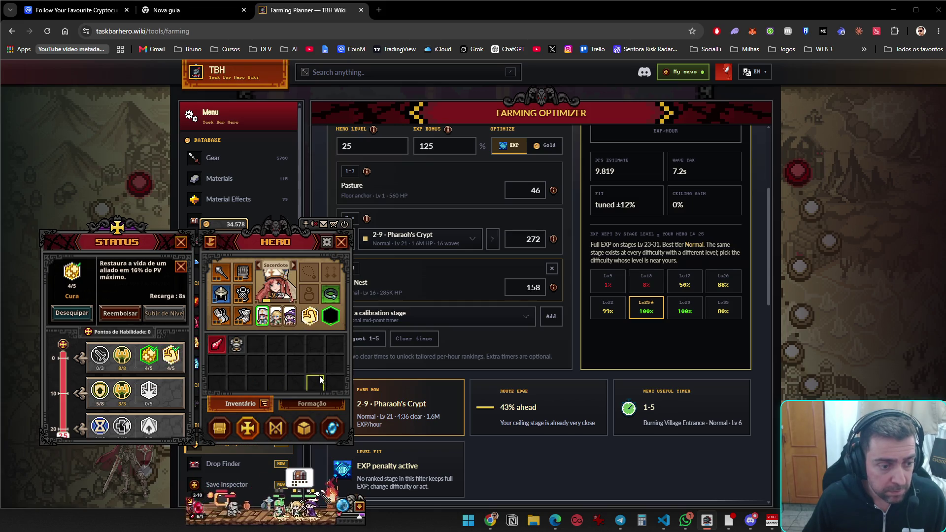
Open the Portal map and choose stage 2-9 on the Ato 2 map
mouse_move(150, 393)
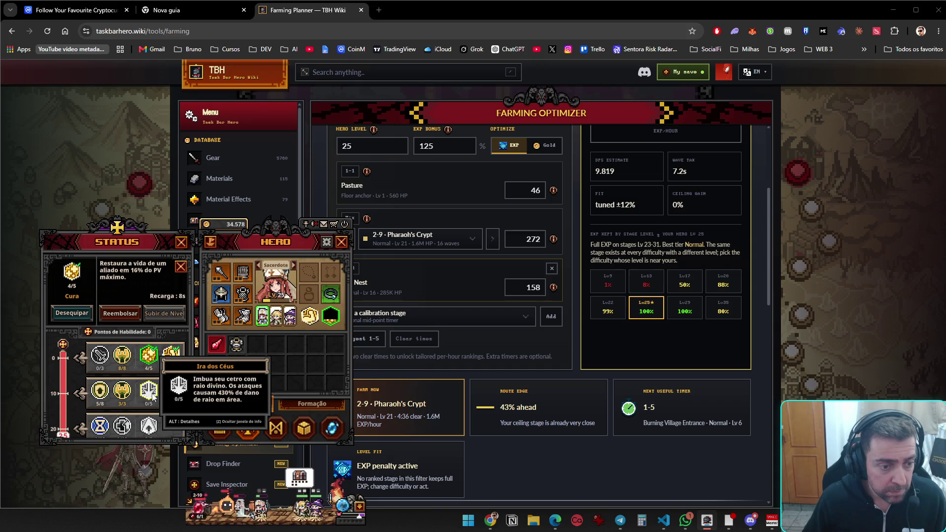
mouse_move(150, 427)
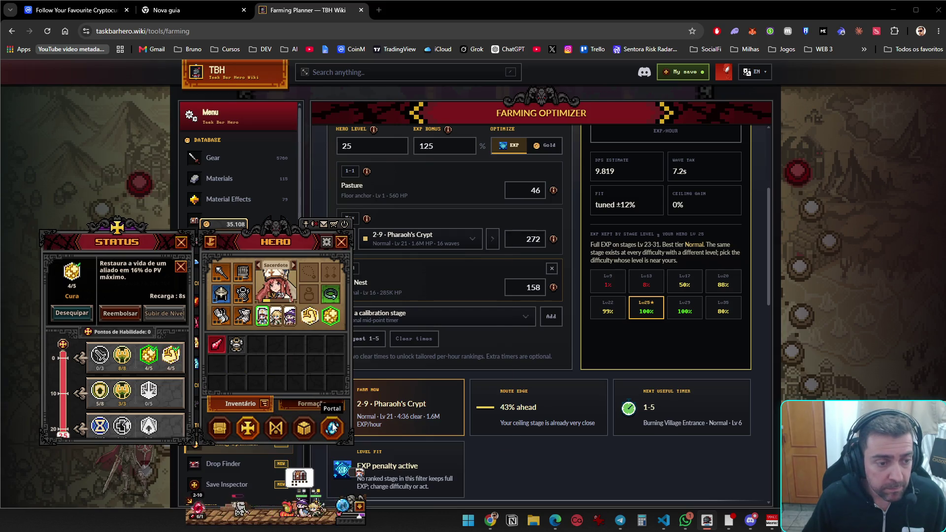
click(332, 428)
click(440, 349)
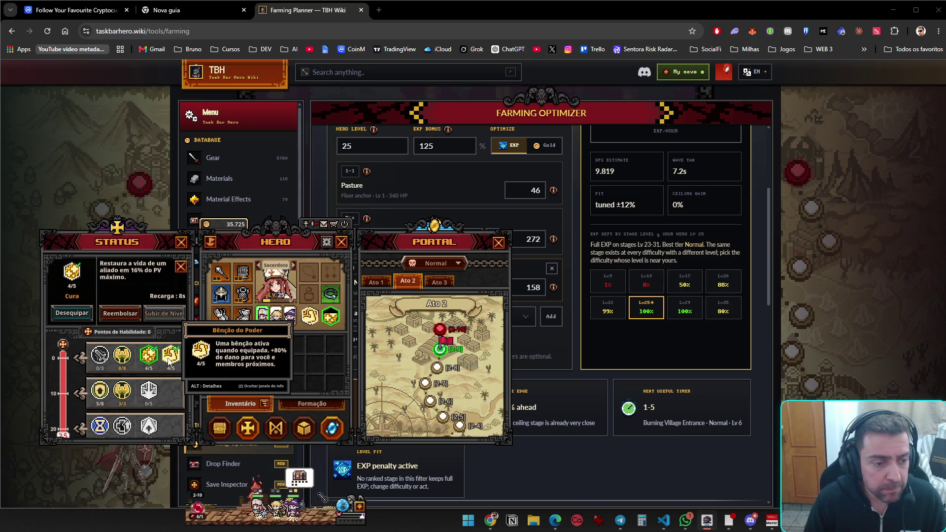
Inspect Bênção do Poder's detailed aura info in the skill tree
key(alt)
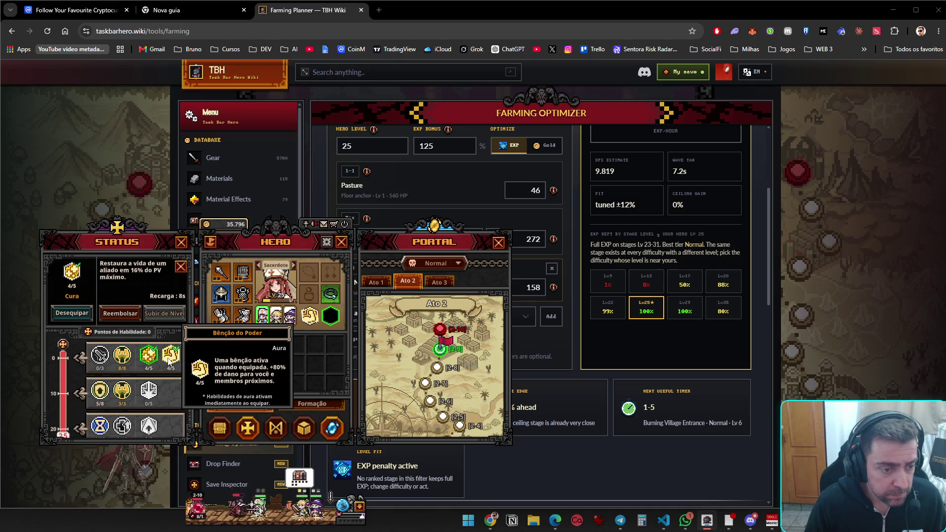
key(alt)
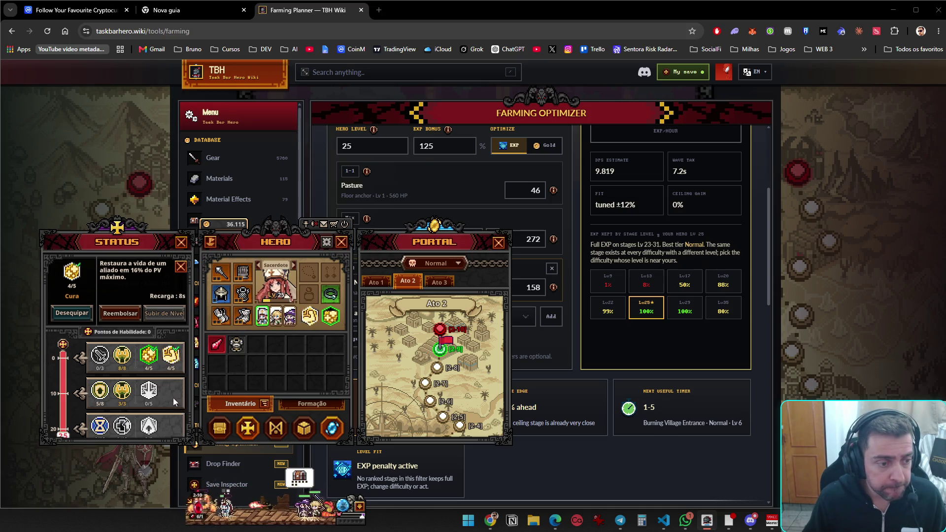
mouse_move(117, 398)
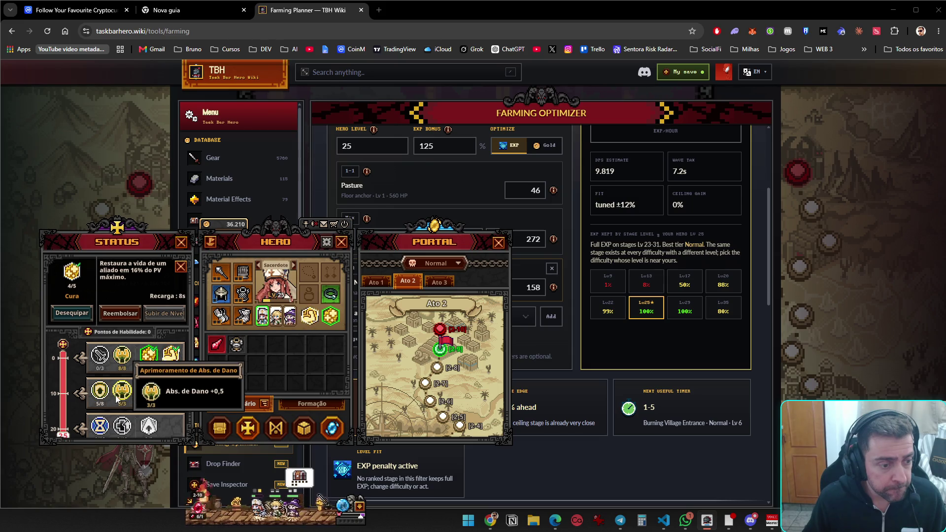
mouse_move(126, 367)
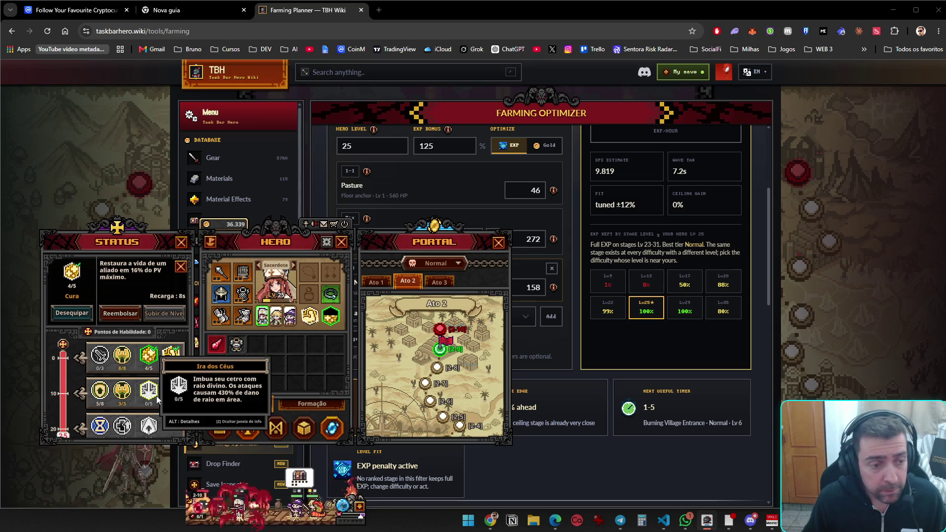
scroll(167, 407, down, 1)
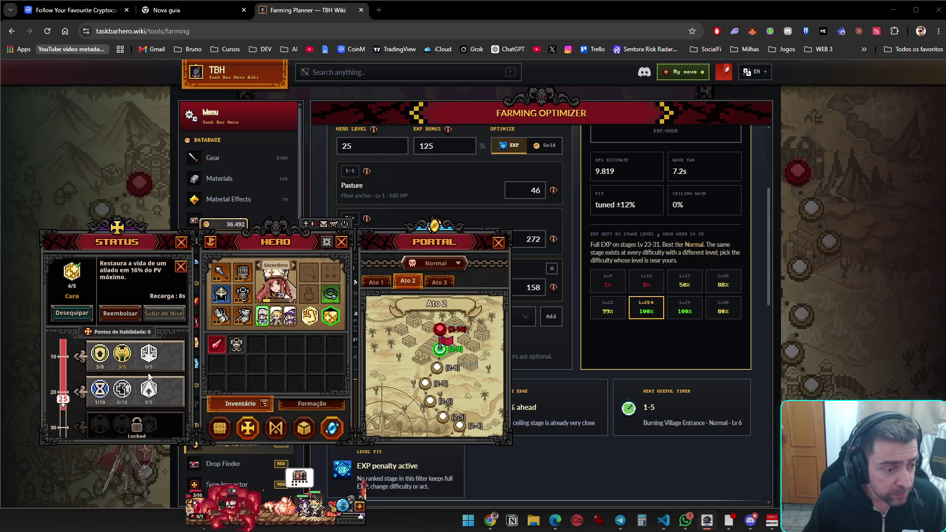
scroll(122, 395, up, 1)
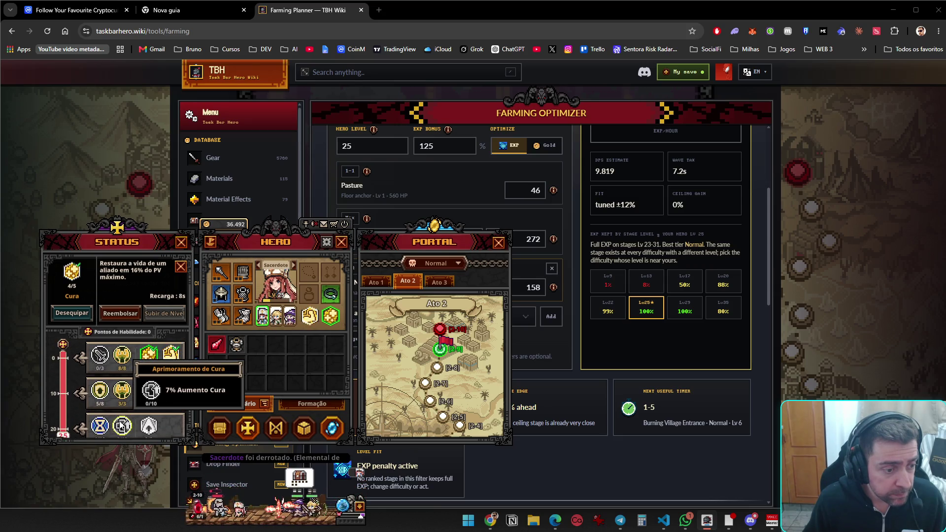
Refund Armadura to 4/8, max Cura at 5/5 (18% heal), and close the Portal window
click(99, 390)
click(123, 315)
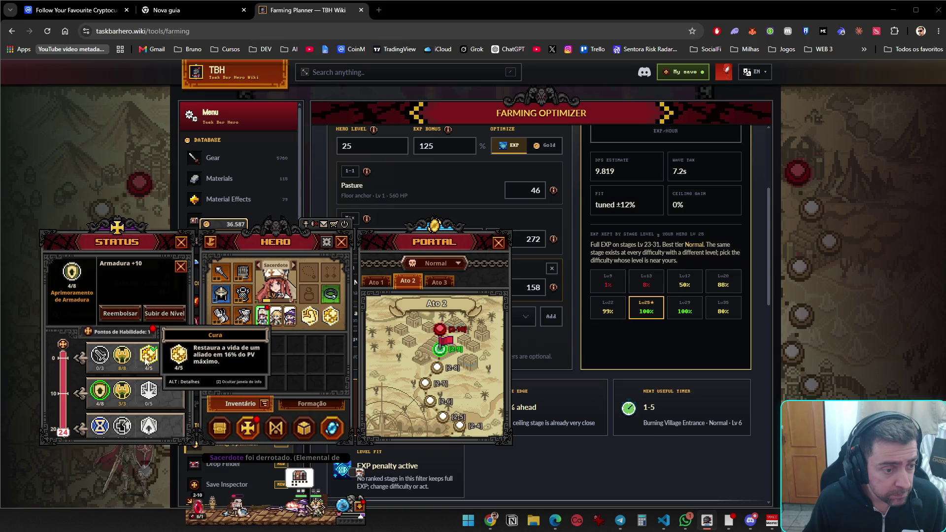
click(148, 359)
click(148, 360)
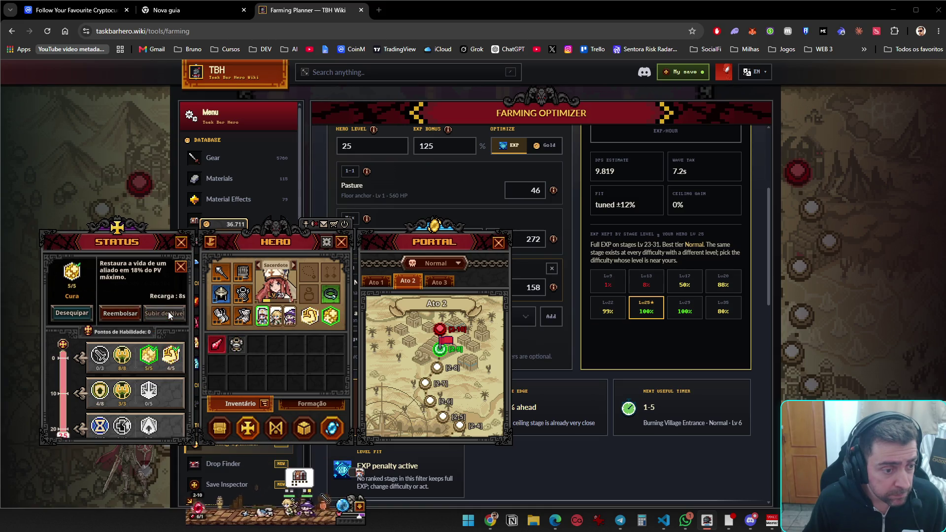
key(alt)
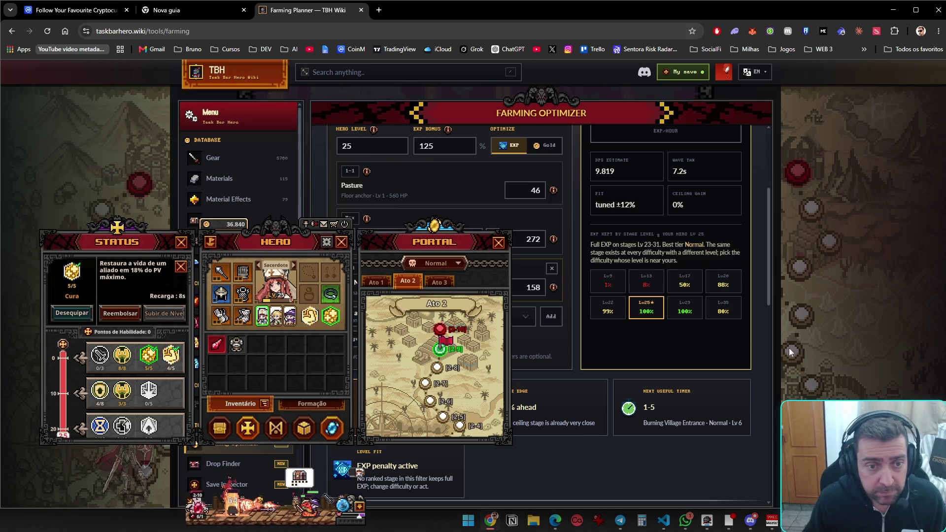
click(499, 243)
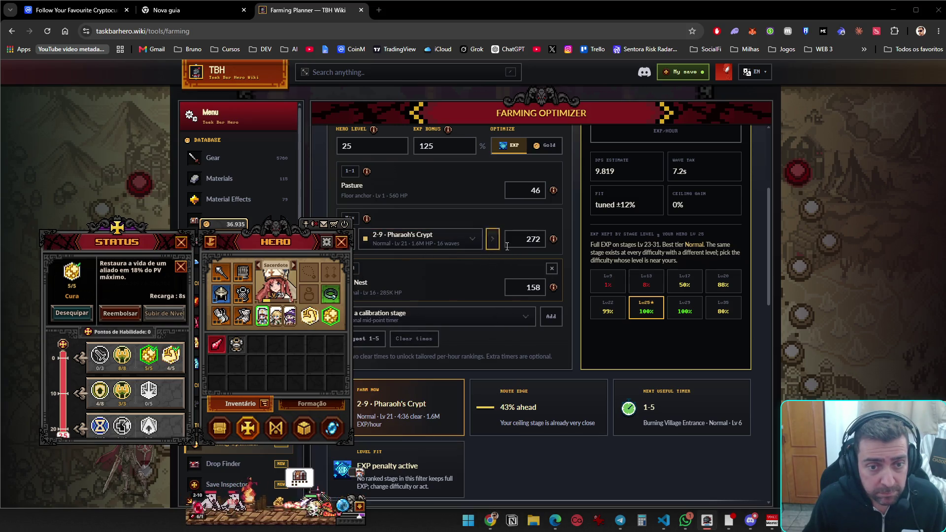
Choose 2-8 Sacred Tomb as the Farming Optimizer's stage
click(472, 245)
scroll(427, 417, down, 6)
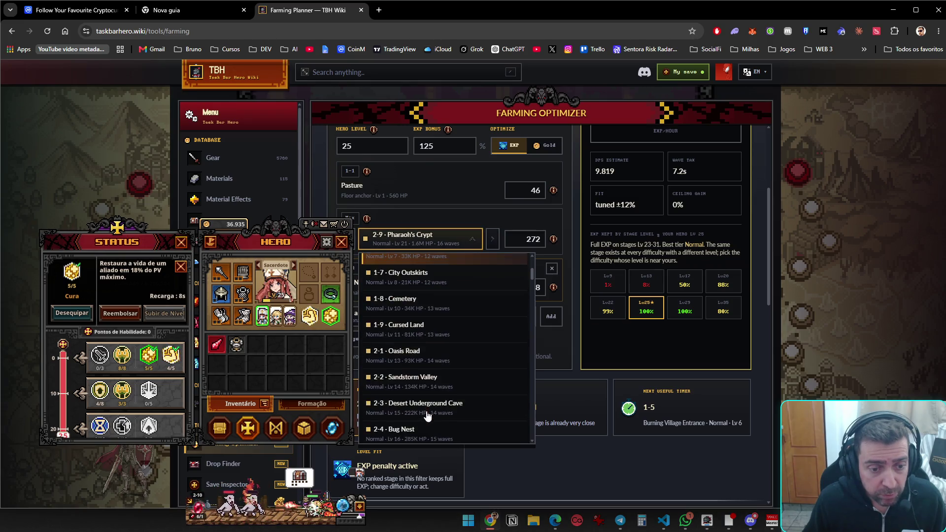
scroll(427, 419, down, 3)
scroll(424, 340, up, 3)
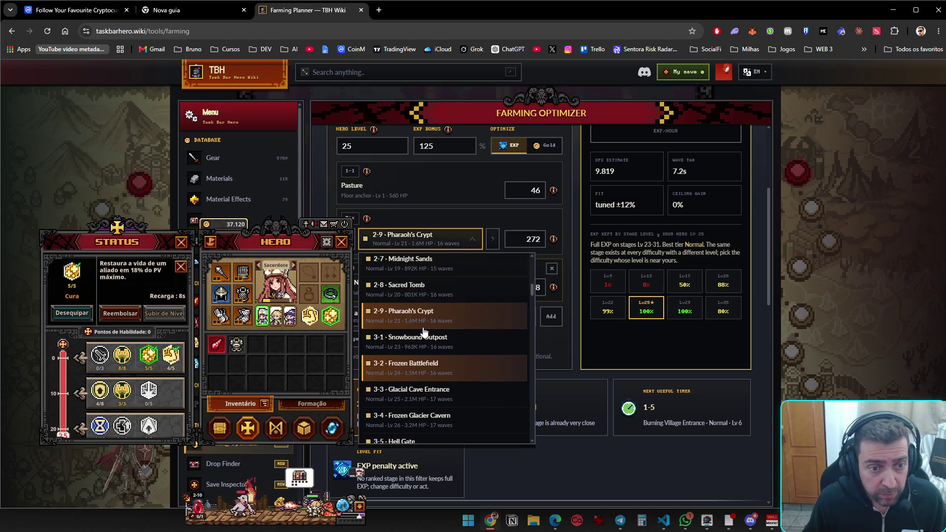
click(418, 290)
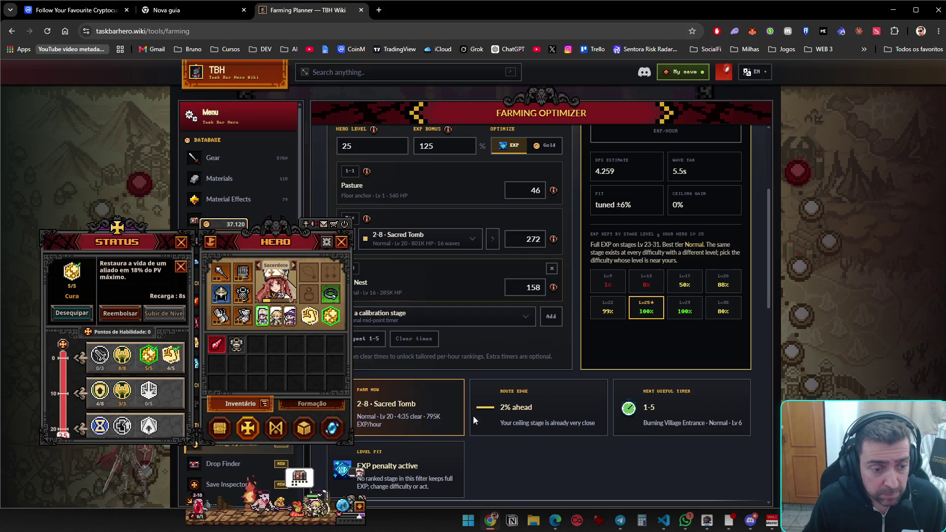
Make 2-8 Túmulo Sagrado the hero's active farming stage on the Portal map
click(360, 509)
click(360, 510)
click(331, 427)
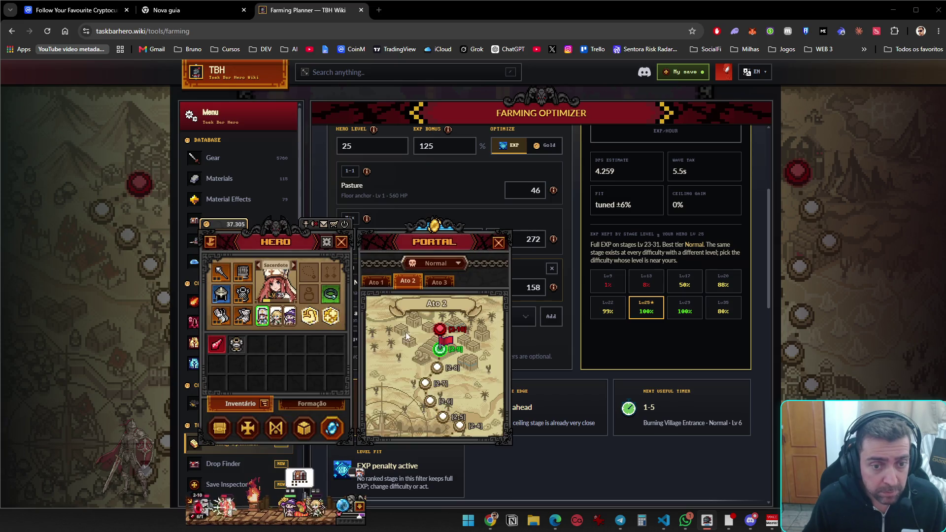
click(436, 367)
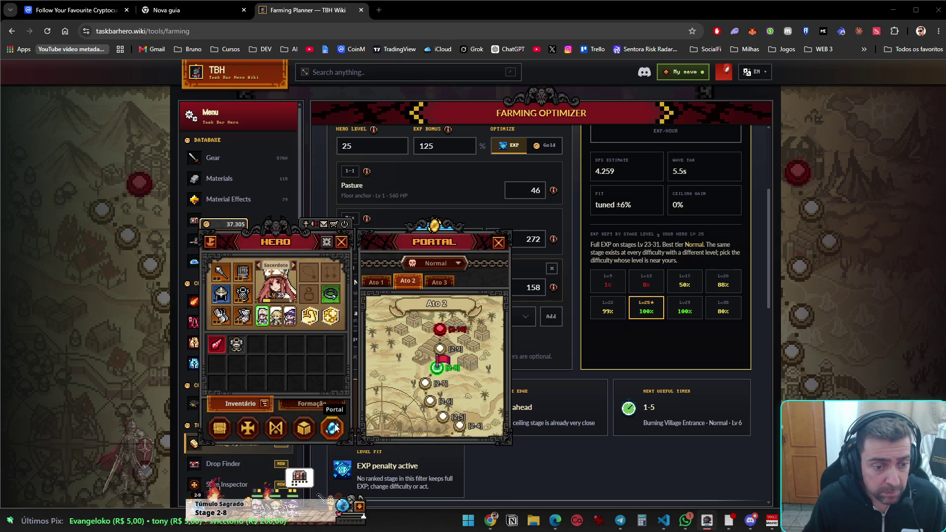
Check the Esqueleto Ardente pet in the formation view, then reopen the hero window
click(329, 410)
click(288, 373)
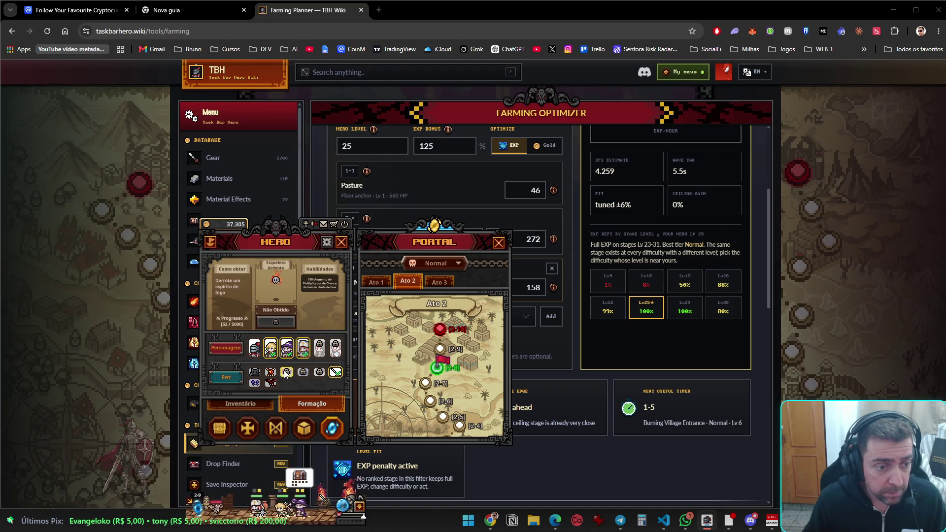
click(344, 224)
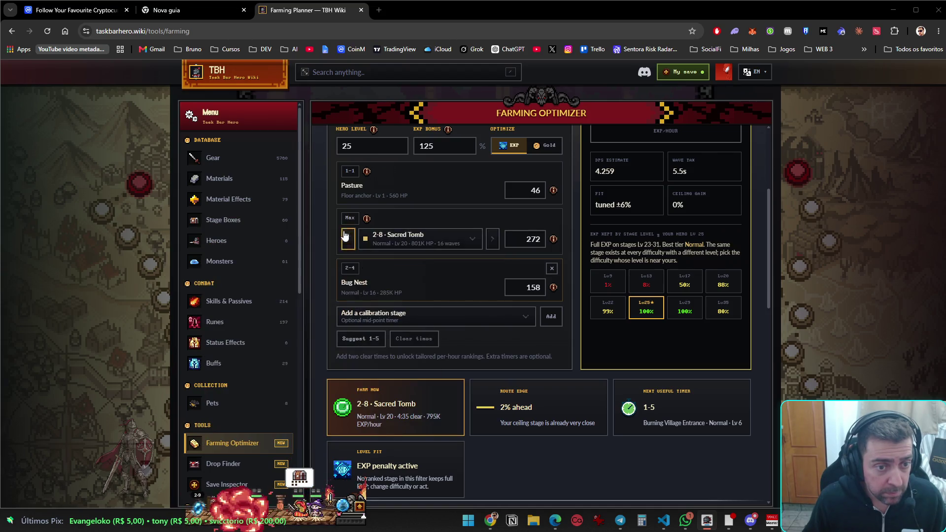
click(361, 508)
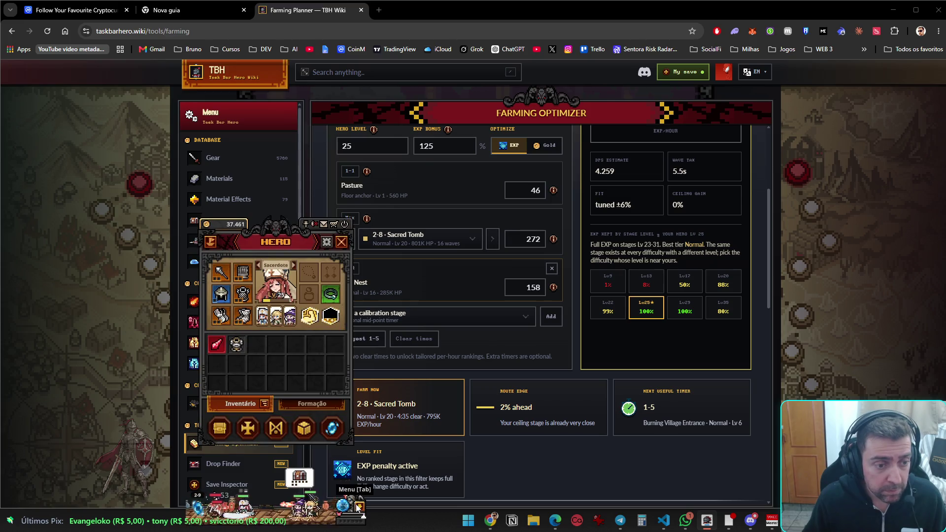
Store the red inventory item in stash tab 2 and bring up the hero's Status window
click(219, 428)
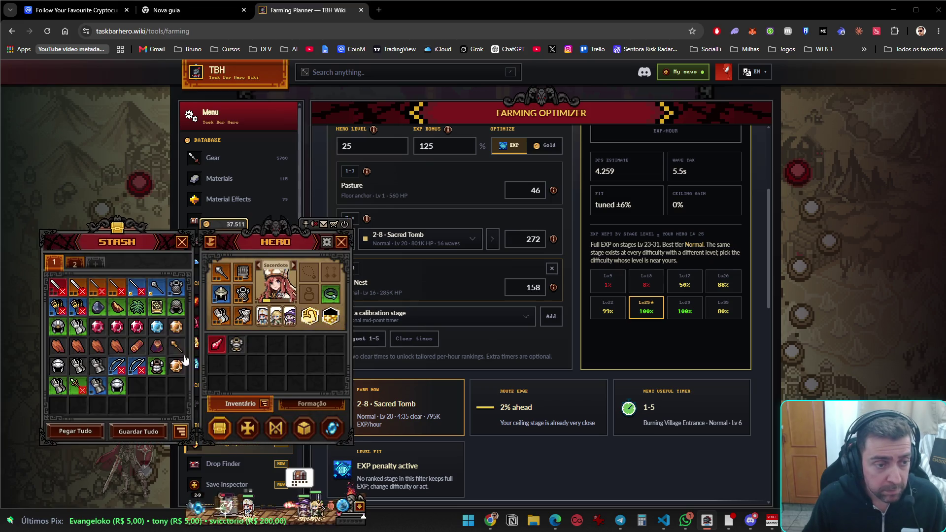
click(74, 262)
right_click(217, 351)
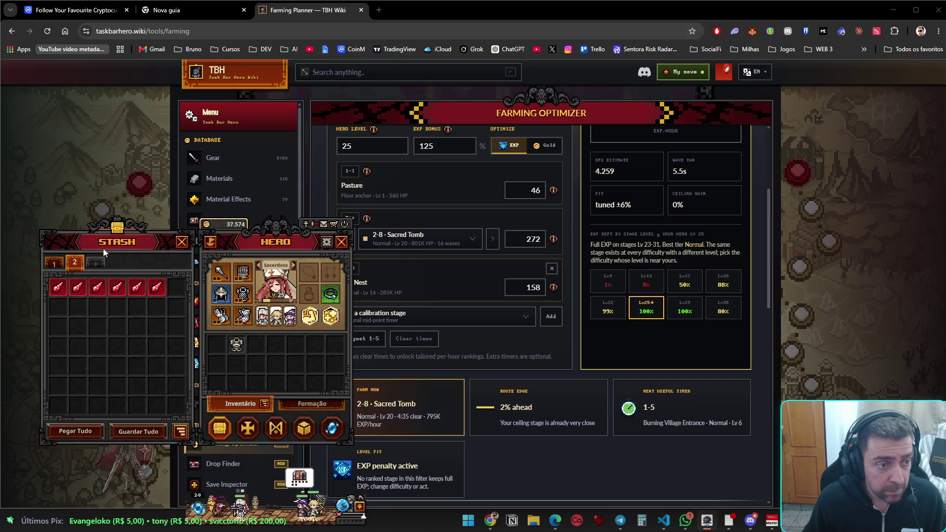
click(183, 241)
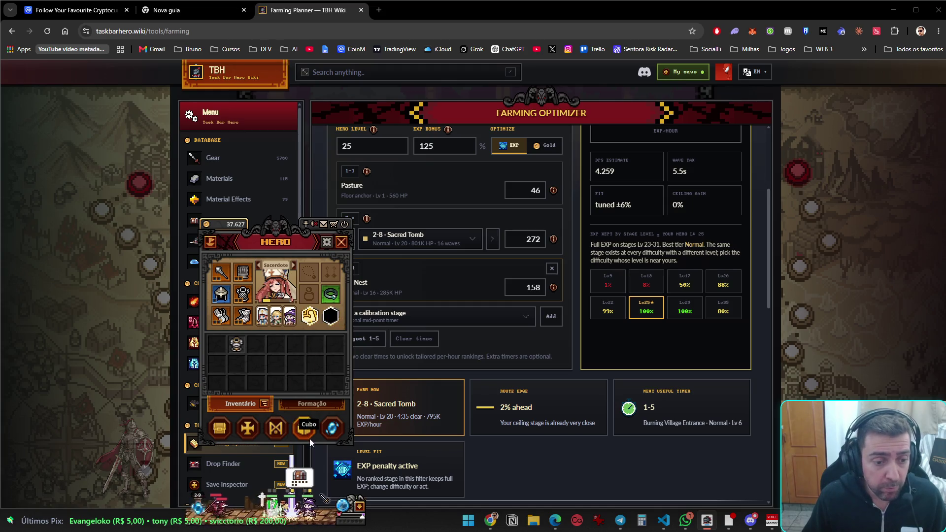
click(255, 428)
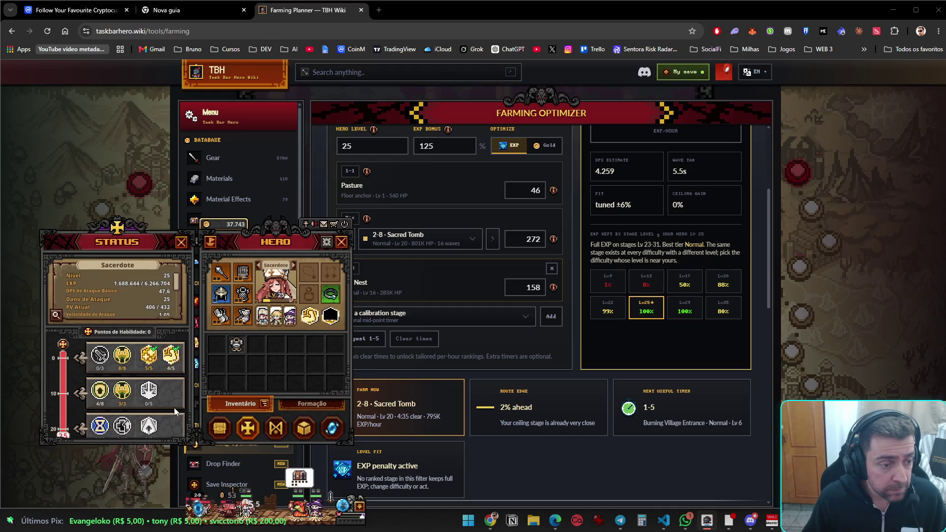
Move a point from Abs. de Dano into Bênção do Poder, bringing it to 5/5
scroll(174, 377, down, 1)
click(122, 379)
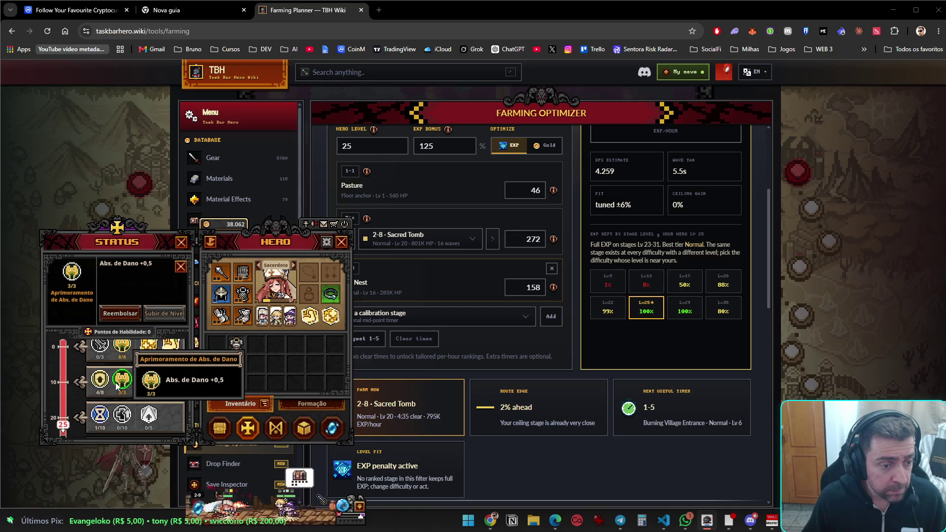
click(119, 318)
click(171, 346)
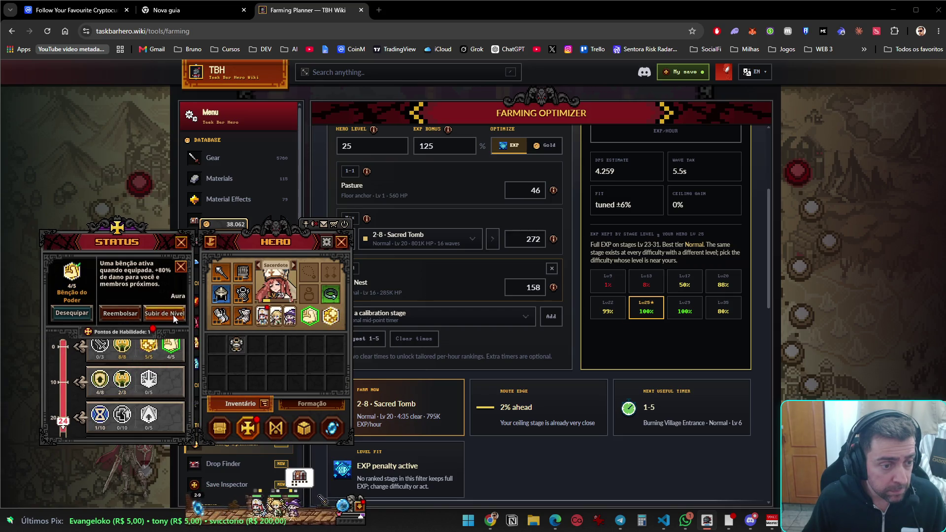
scroll(173, 377, up, 1)
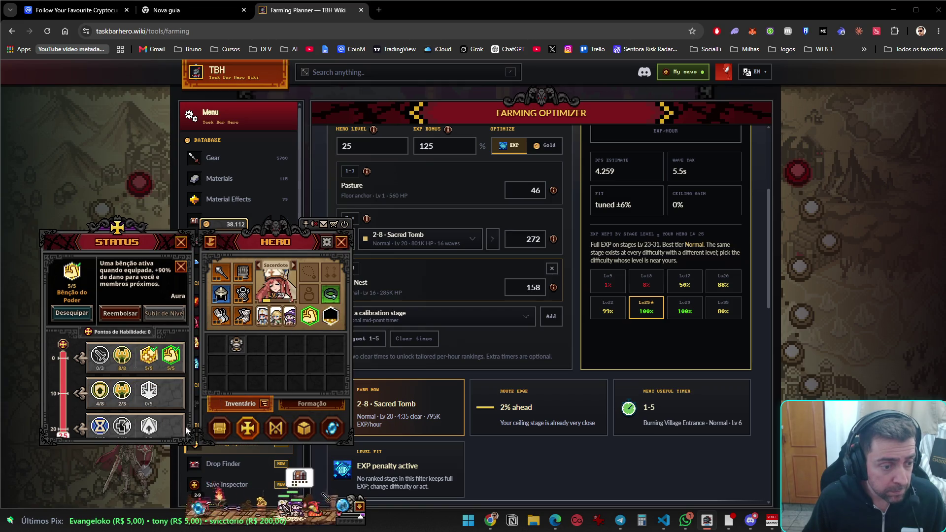
Refund Aprimoramento de Armadura to 3/8 and raise Abs. de Dano back to 3/3
click(99, 390)
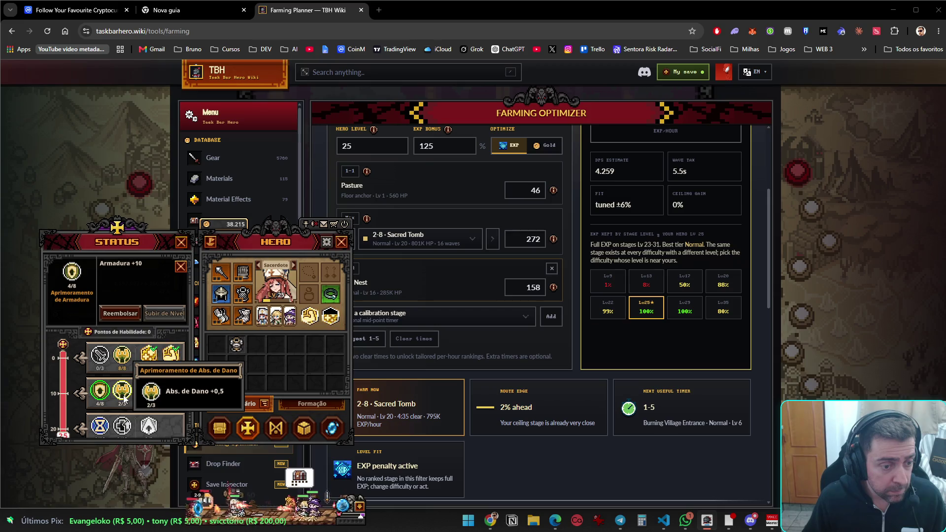
click(119, 313)
click(122, 391)
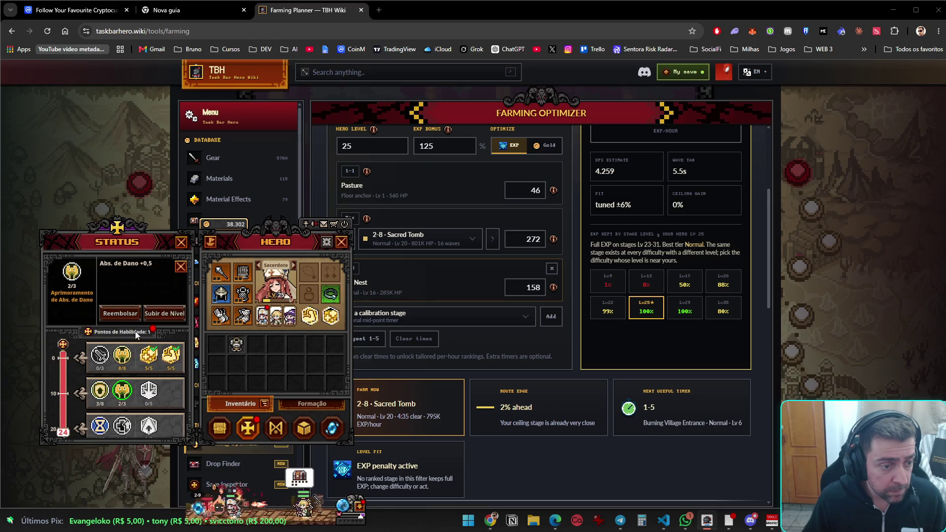
click(164, 313)
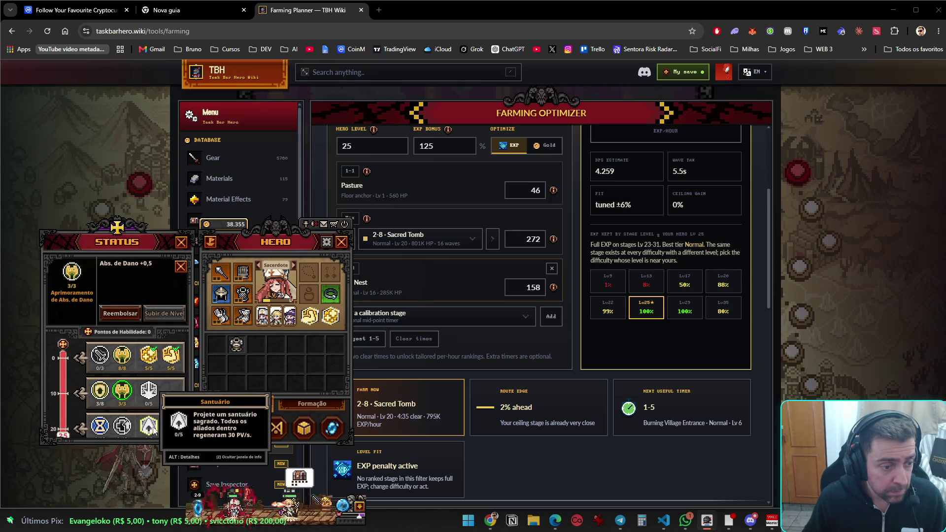
scroll(157, 354, down, 2)
scroll(114, 409, up, 1)
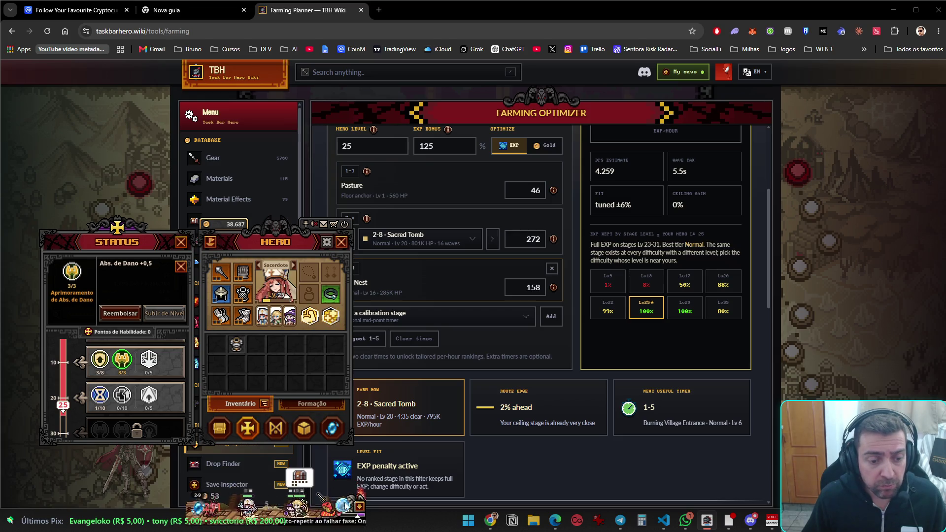
Close Status, store Armadura do Cavaleiro in stash tab 1, and close the stash
click(181, 242)
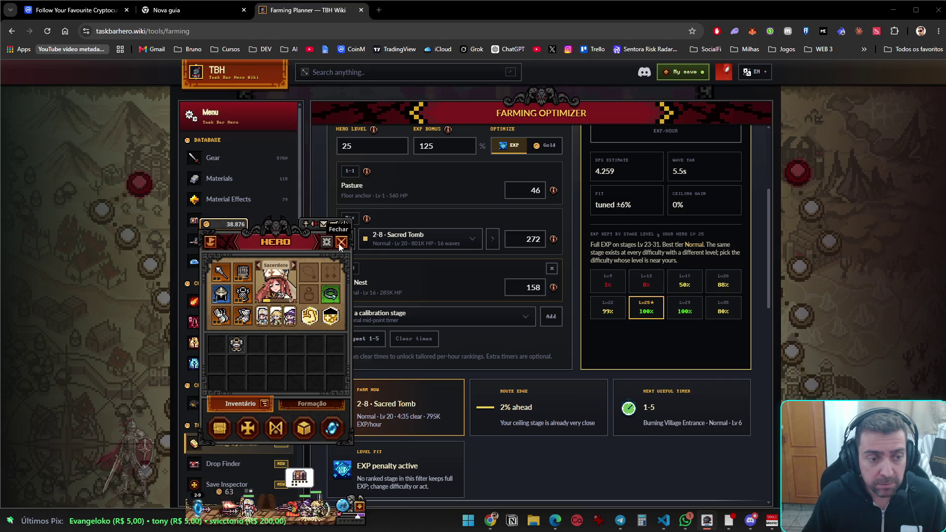
drag(237, 347, 216, 346)
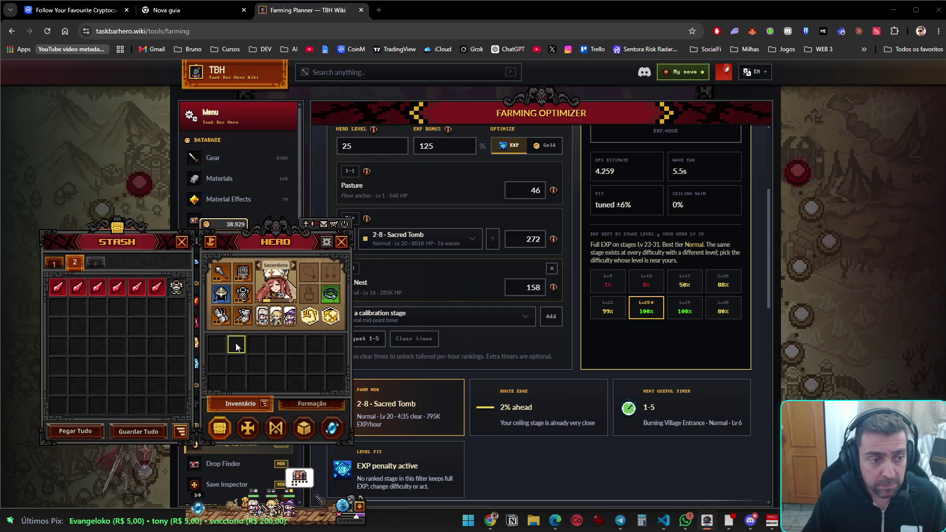
click(54, 263)
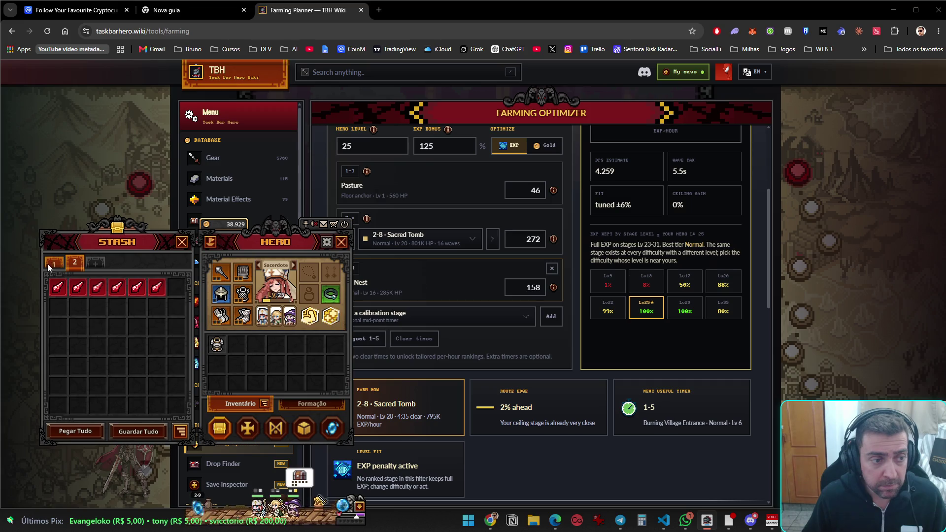
right_click(223, 350)
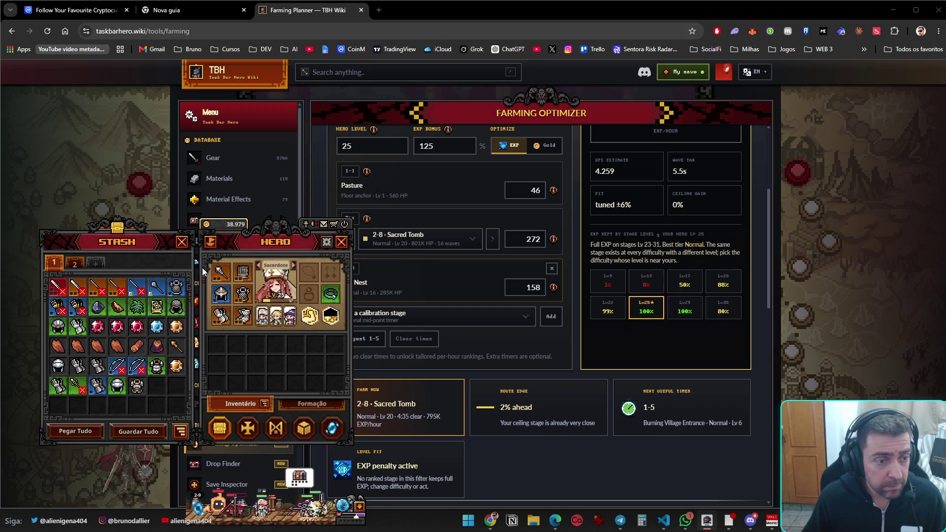
click(182, 242)
Close the game's hero window and switch to Chrome's empty 'Nova guia' tab
click(342, 243)
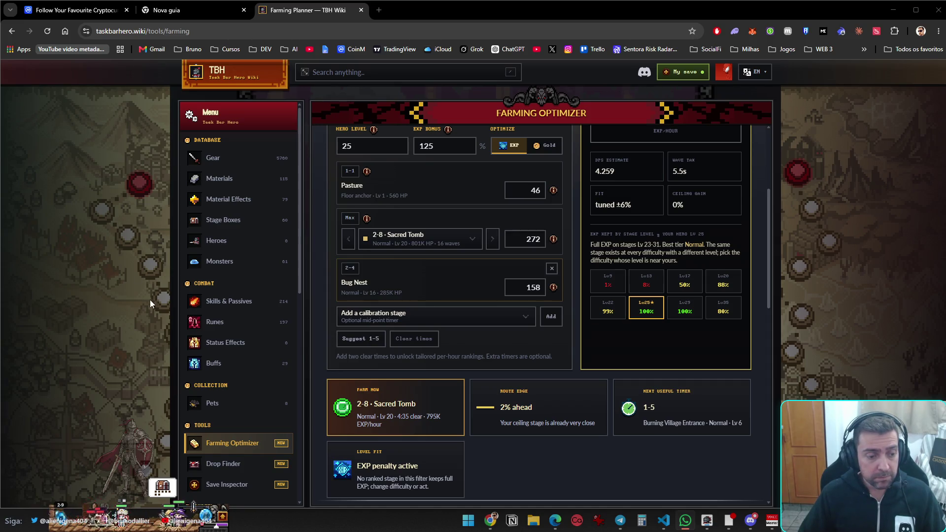
click(174, 11)
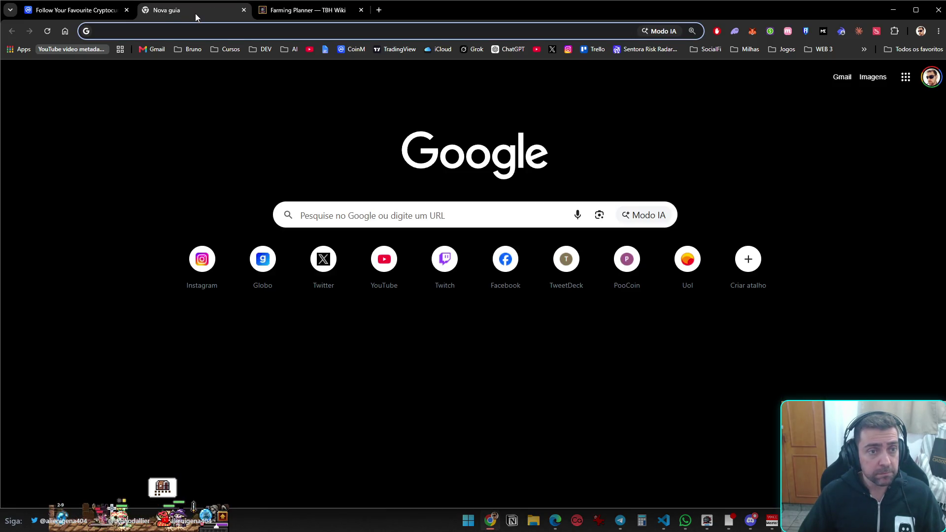
Close the empty 'Nova guia' tab with Ctrl+W, returning to the Farming Planner
key(ctrl+w)
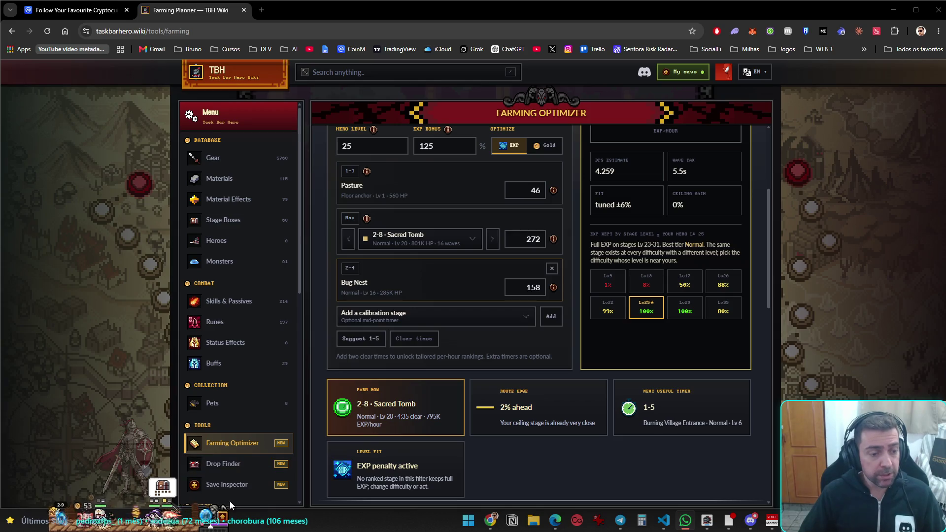
Open the hero's formation view and change the equipped pet, bringing up the Vigia pet's details
click(223, 517)
click(197, 439)
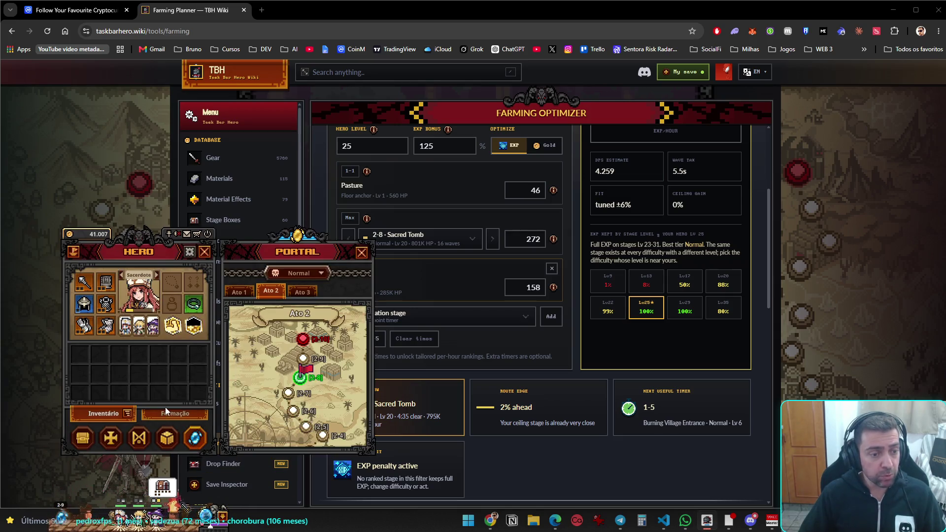
click(199, 417)
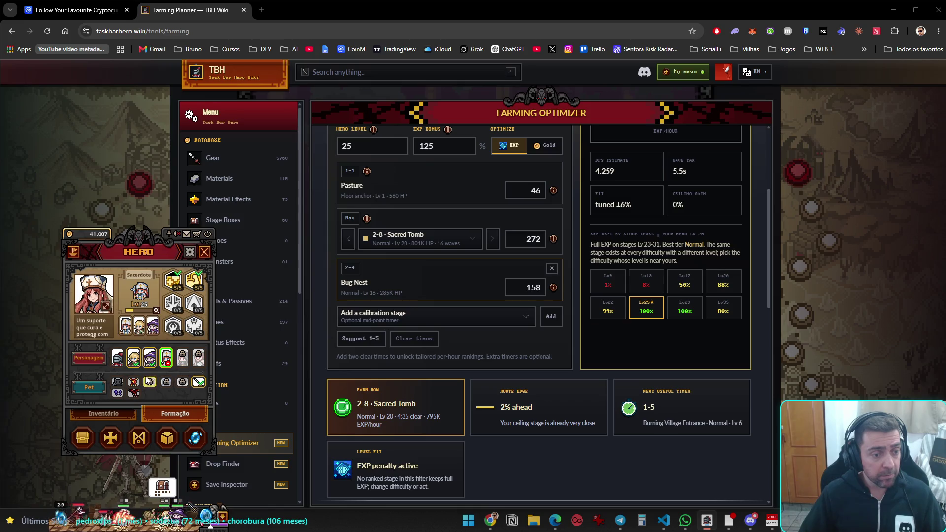
mouse_move(151, 382)
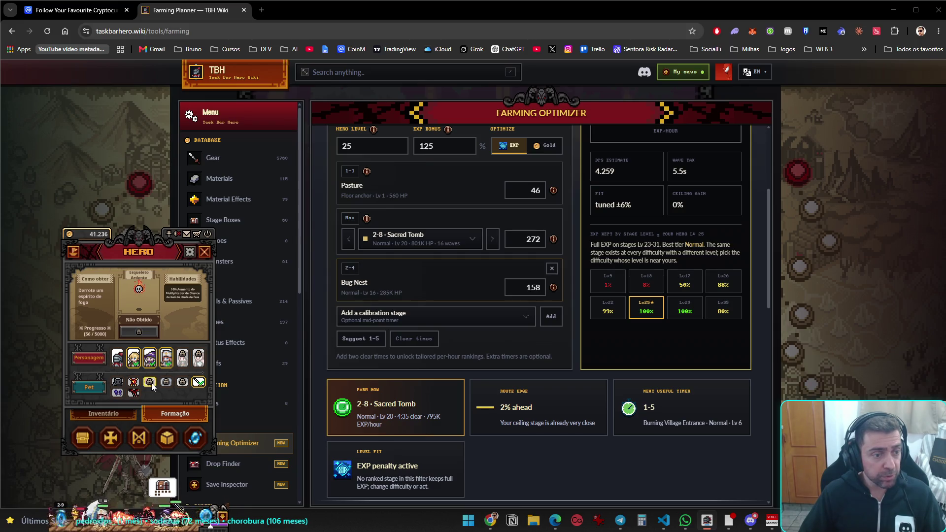
click(150, 383)
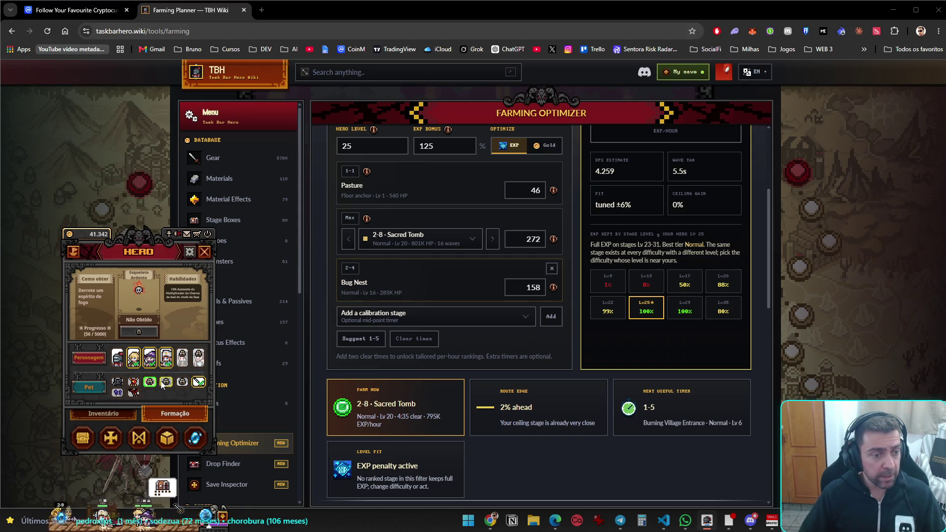
click(149, 382)
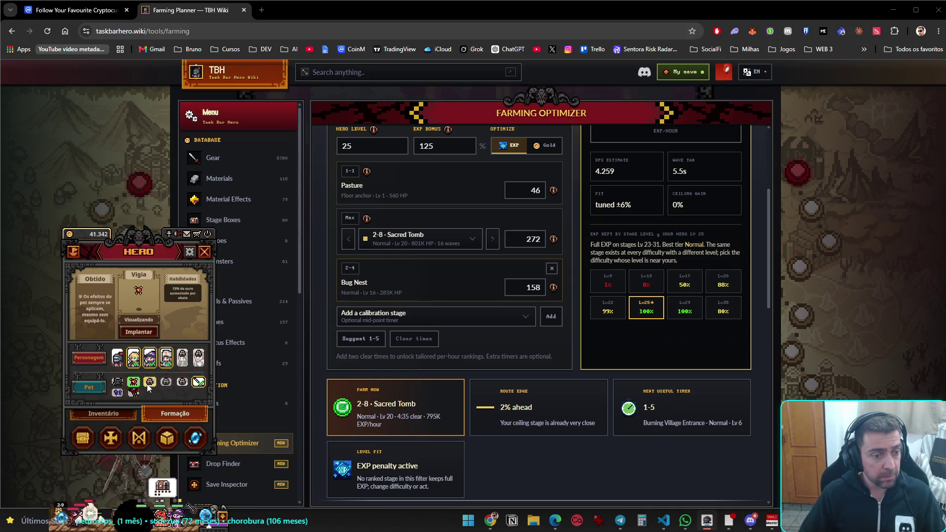
Open X in a new tab, scroll your profile to the Task Bar Hero post, then return to CoinMarketCap
click(260, 8)
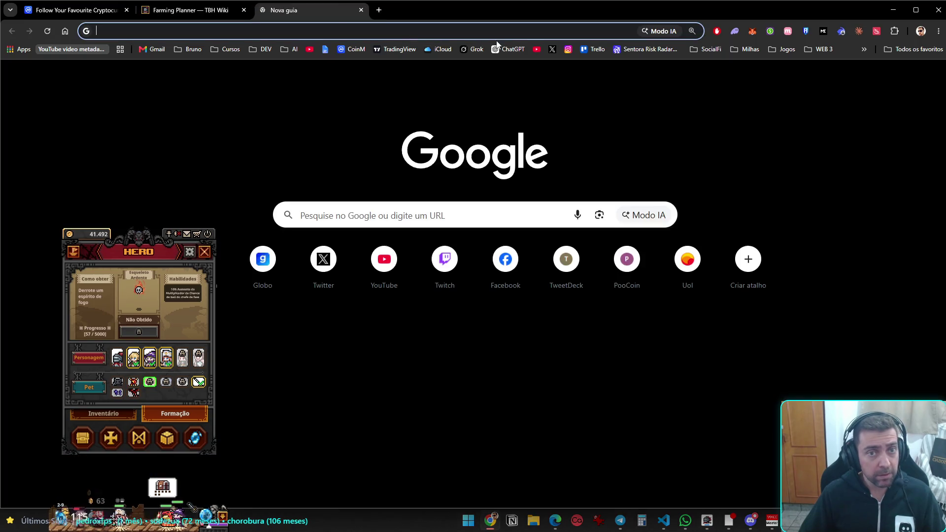
click(553, 50)
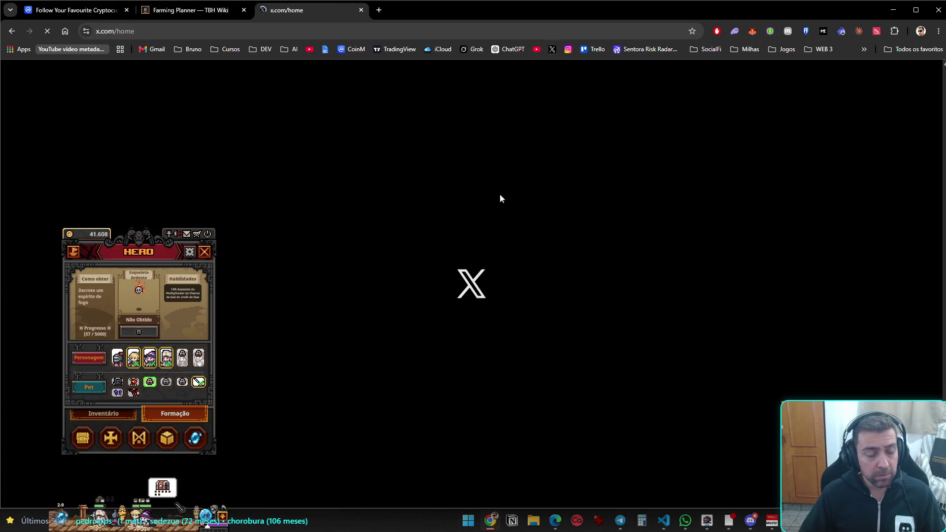
click(207, 234)
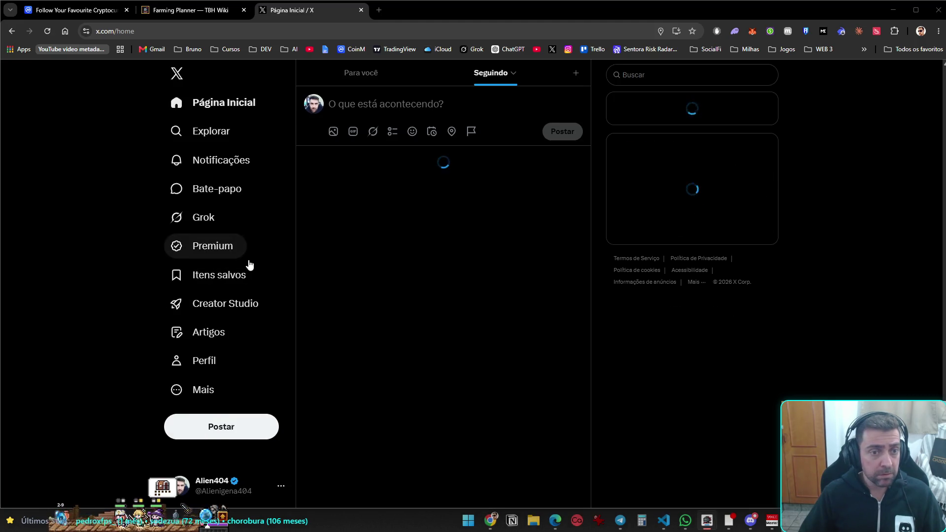
click(197, 361)
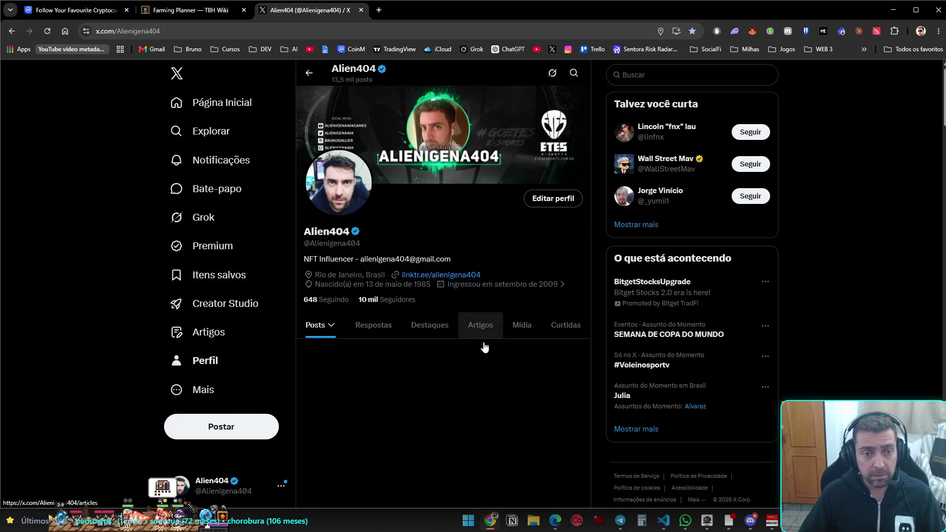
scroll(493, 354, down, 10)
scroll(520, 395, down, 6)
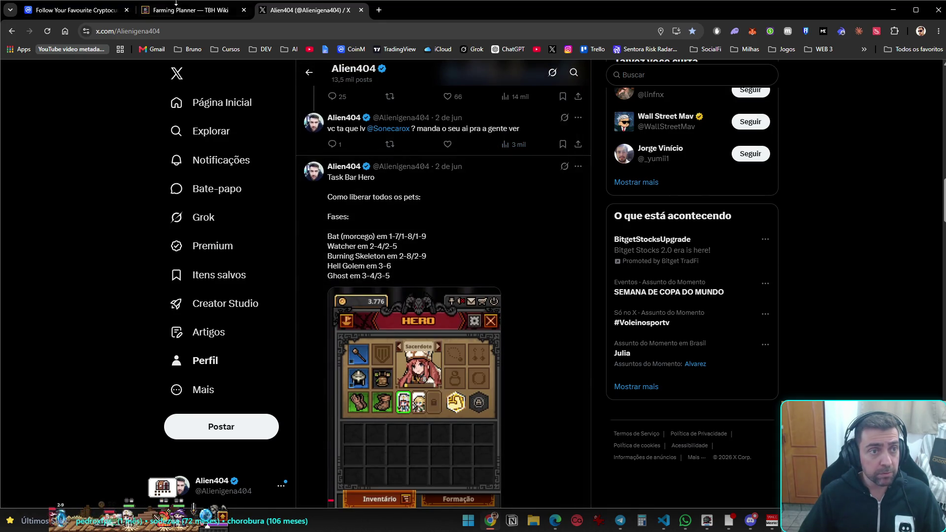
click(190, 12)
click(123, 7)
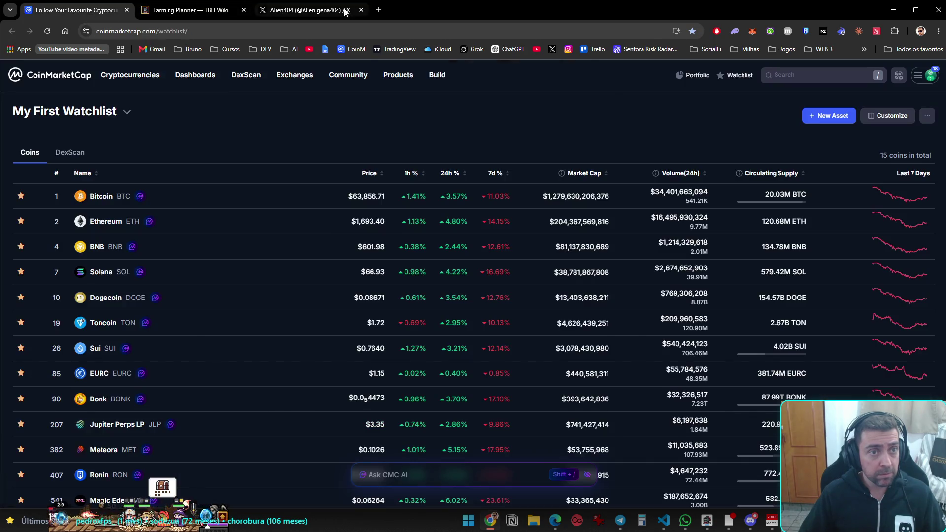
Go back to X and browse the Home feed
click(310, 10)
click(246, 113)
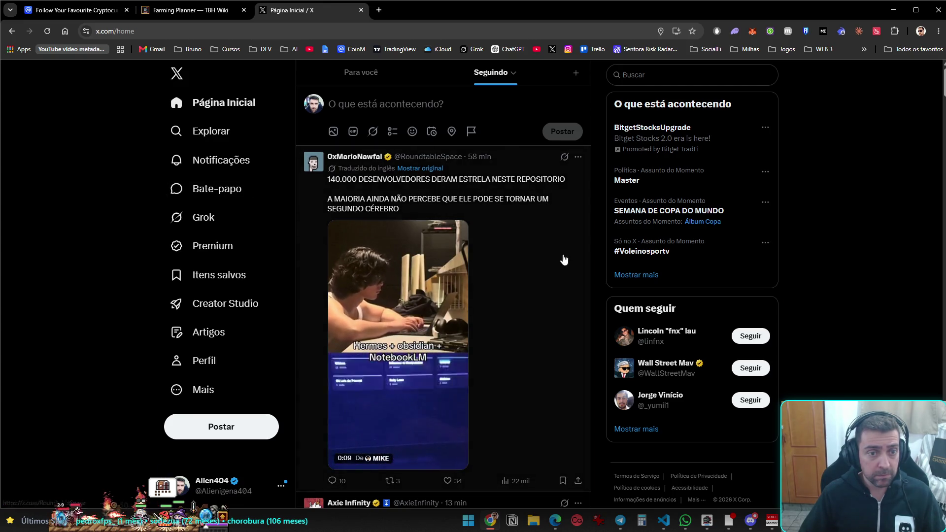
scroll(542, 281, down, 9)
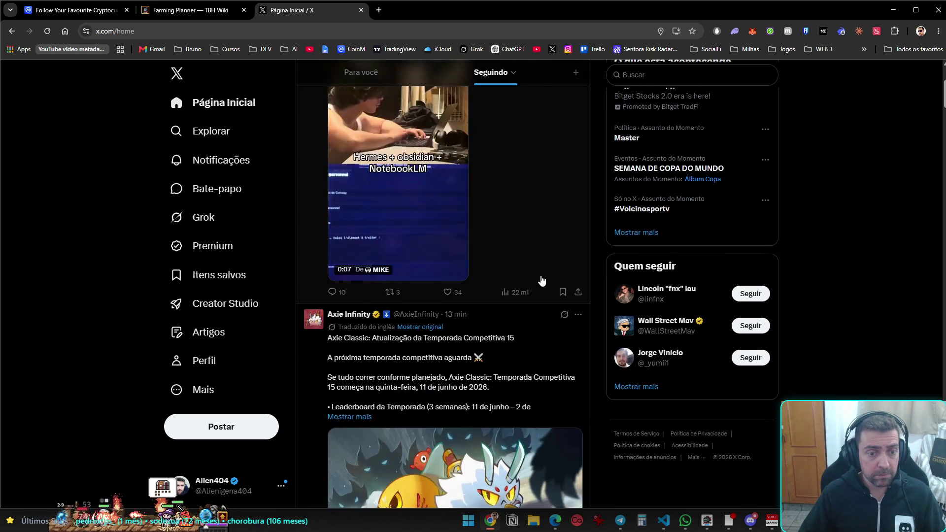
scroll(544, 291, down, 3)
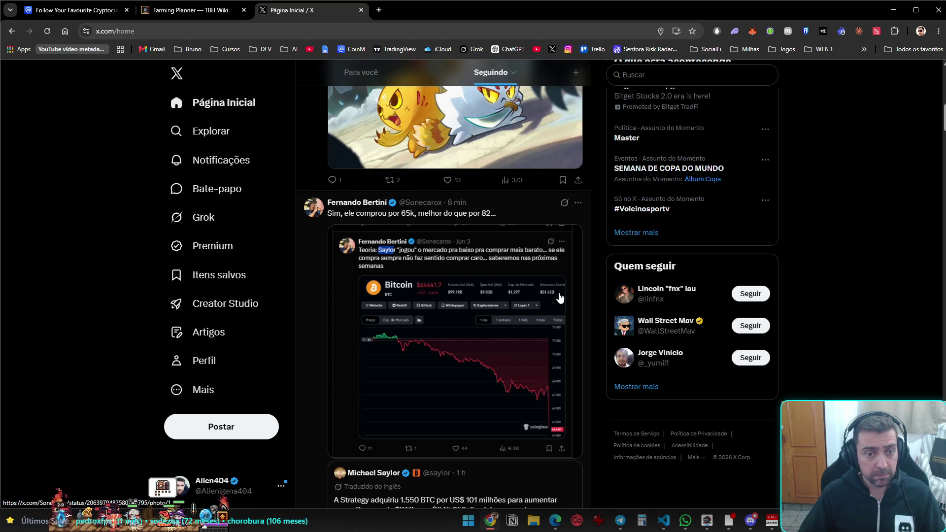
scroll(561, 298, down, 7)
scroll(562, 311, down, 5)
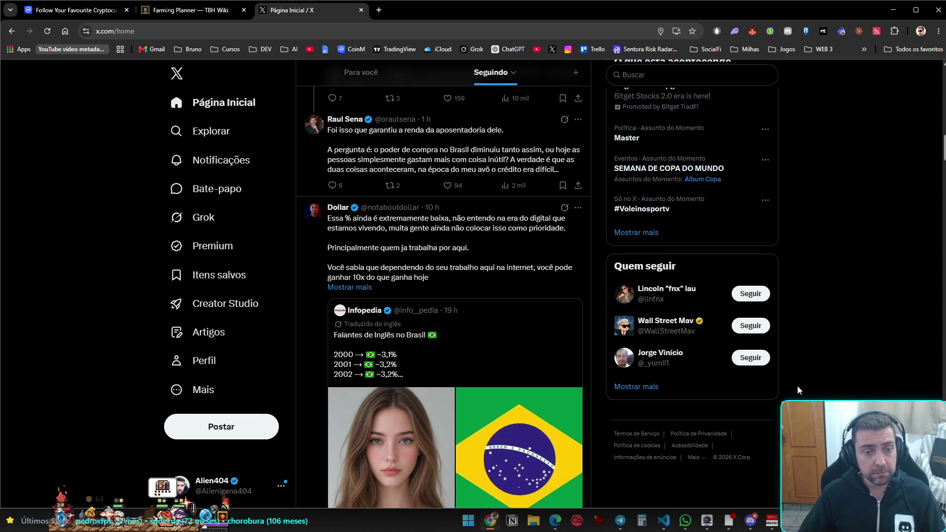
scroll(800, 389, down, 4)
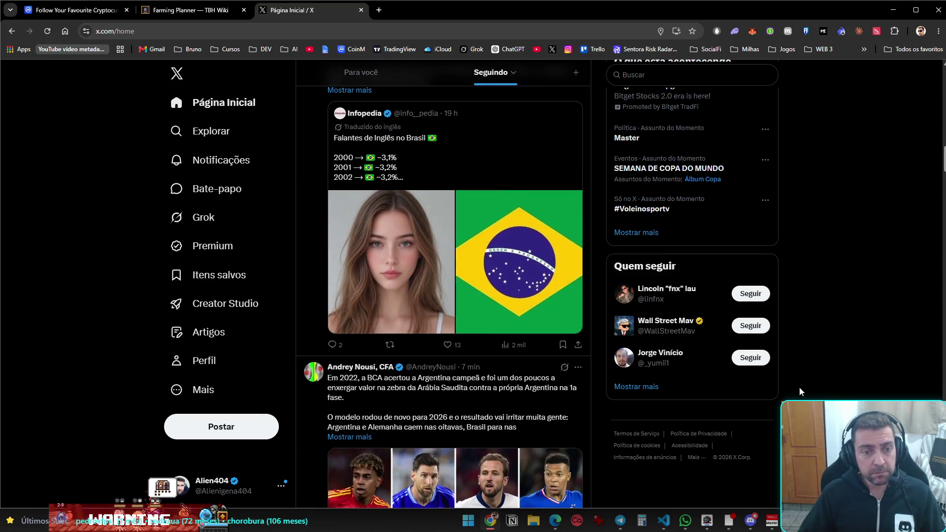
scroll(800, 390, up, 4)
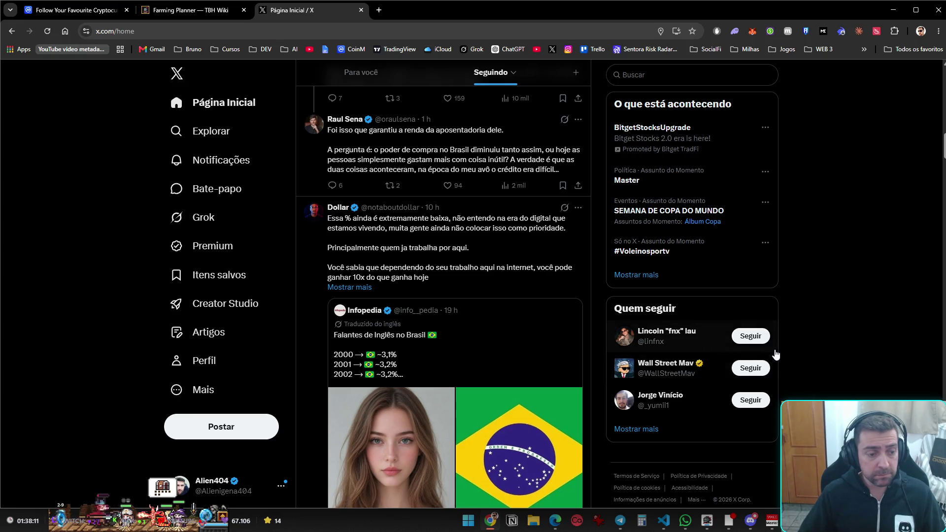
Inspect the Esqueleto Ardente pet in the game's hero formation view
click(222, 521)
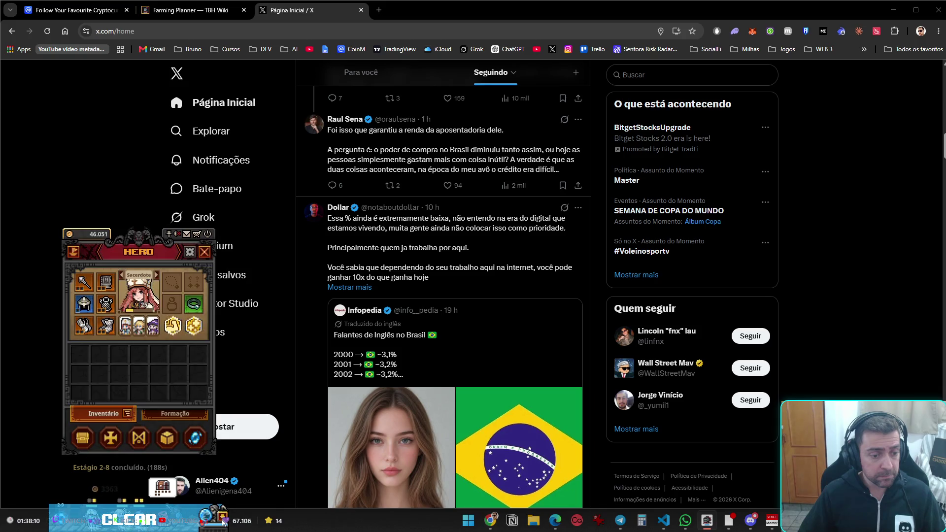
click(175, 414)
click(148, 383)
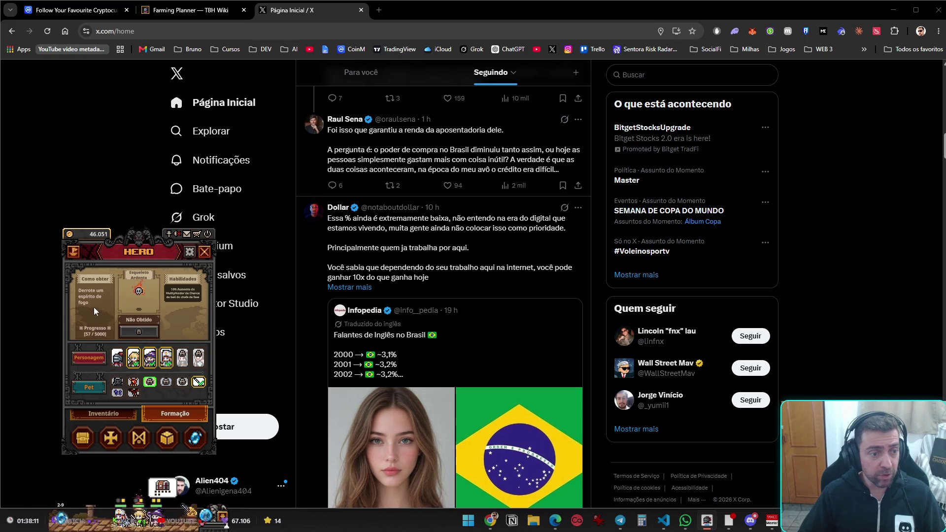
Close the formation panel, check the optimizer ranking (2-8 Sacred Tomb, 795K EXP/hour), then return to X's feed
click(210, 9)
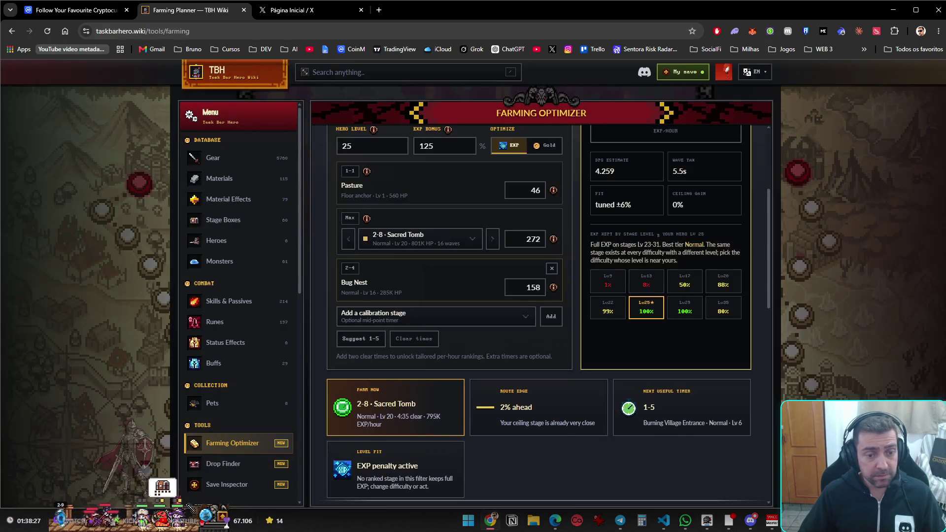
scroll(761, 375, down, 8)
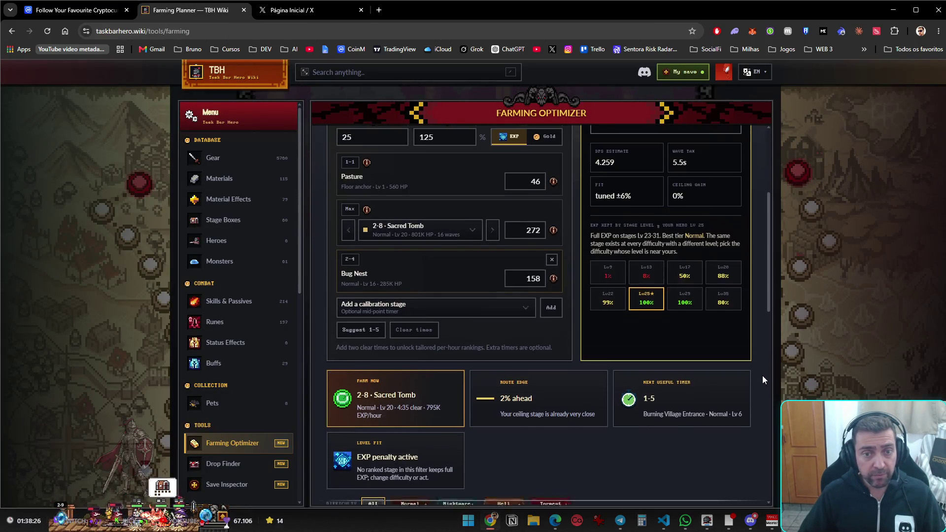
scroll(762, 383, up, 3)
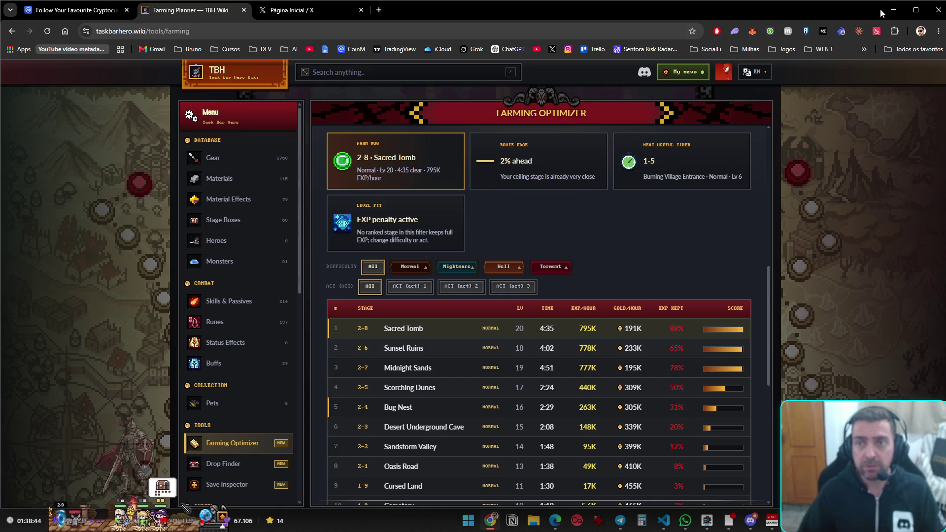
click(333, 10)
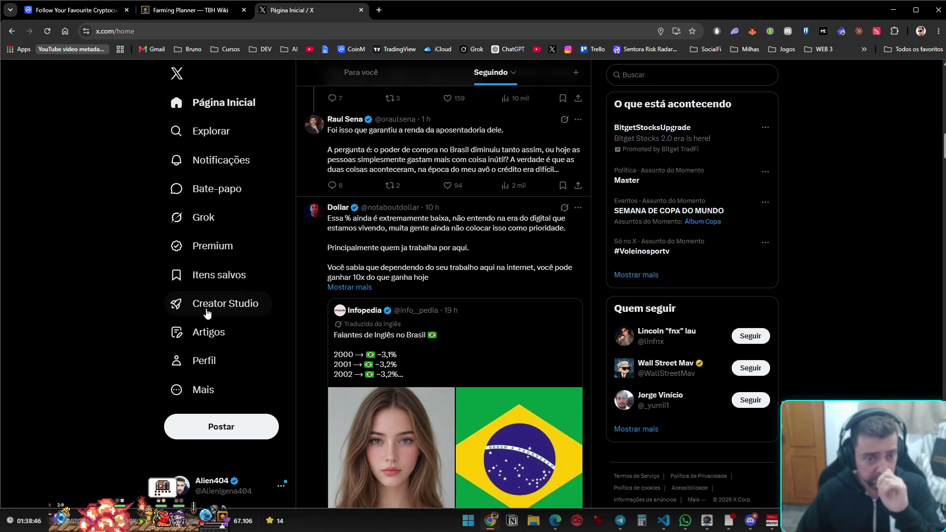
scroll(362, 497, down, 10)
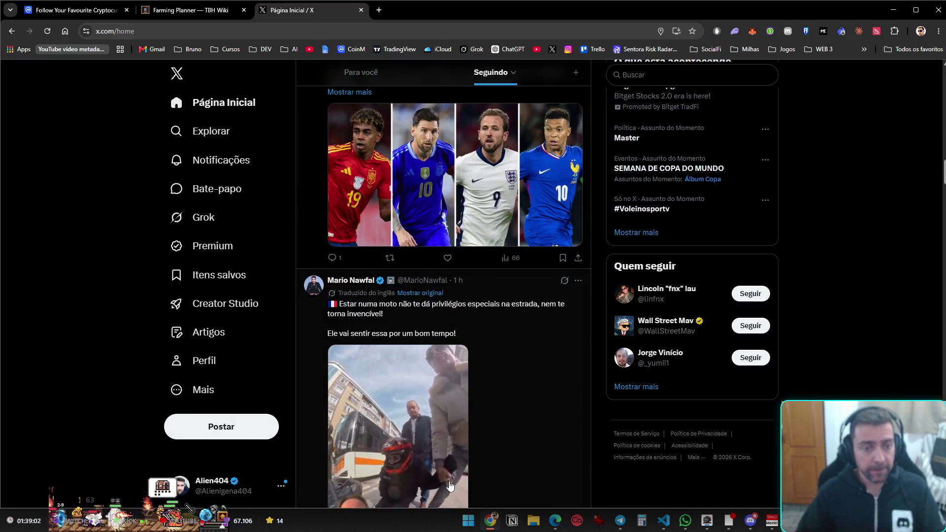
scroll(492, 454, down, 3)
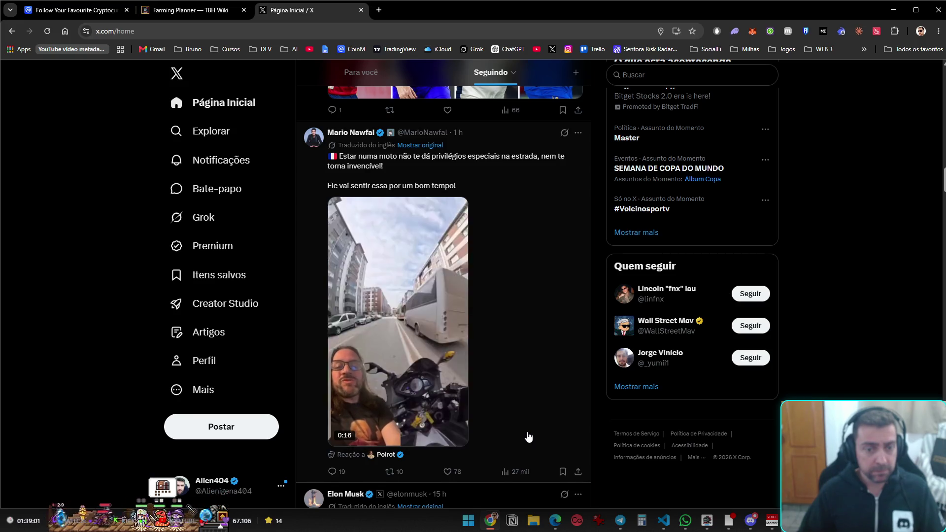
scroll(529, 438, down, 7)
scroll(530, 429, down, 7)
scroll(528, 433, up, 8)
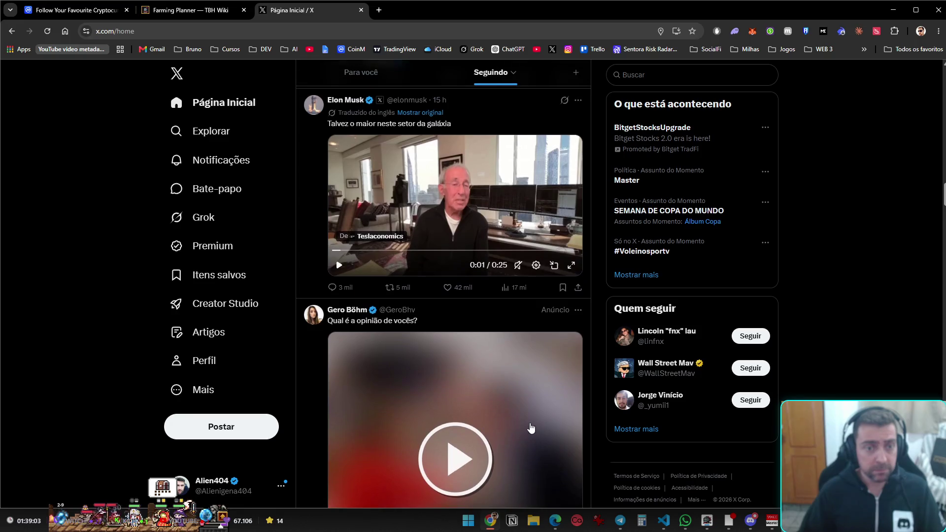
scroll(532, 432, down, 10)
scroll(535, 430, down, 7)
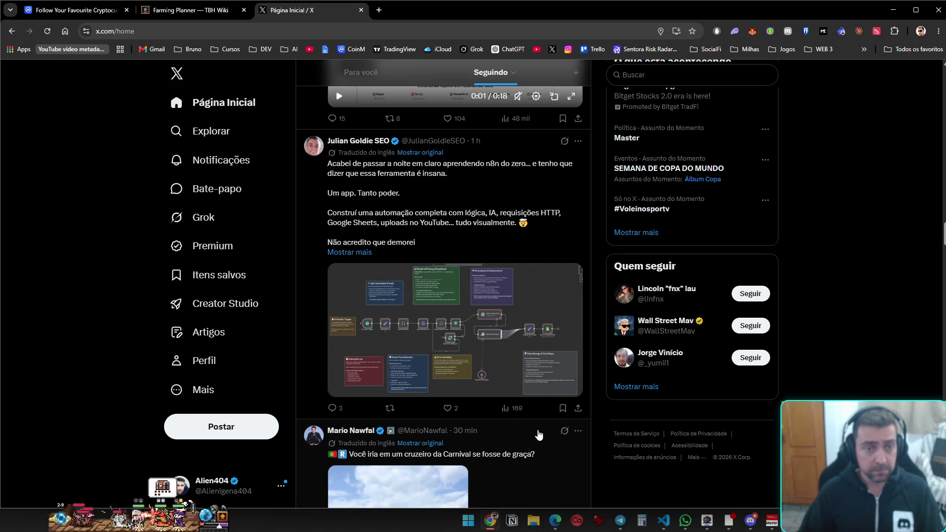
scroll(539, 435, down, 9)
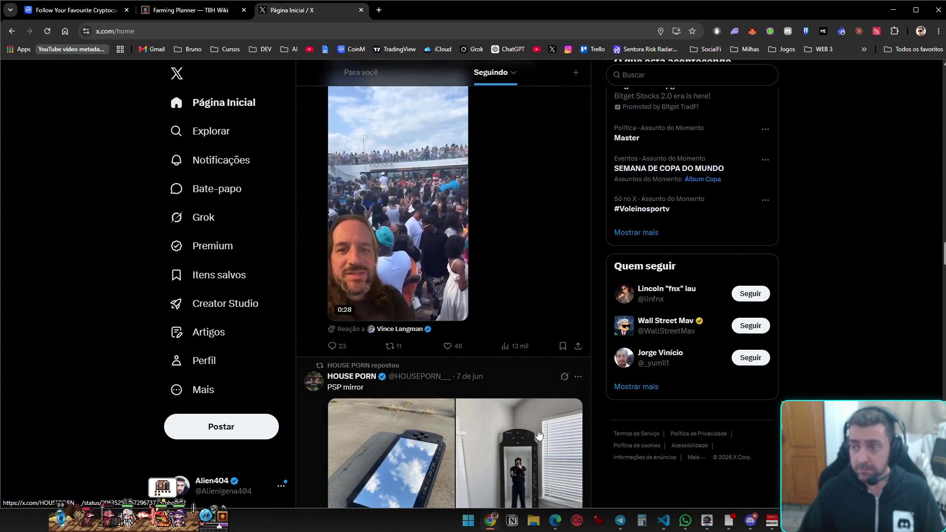
scroll(539, 435, up, 2)
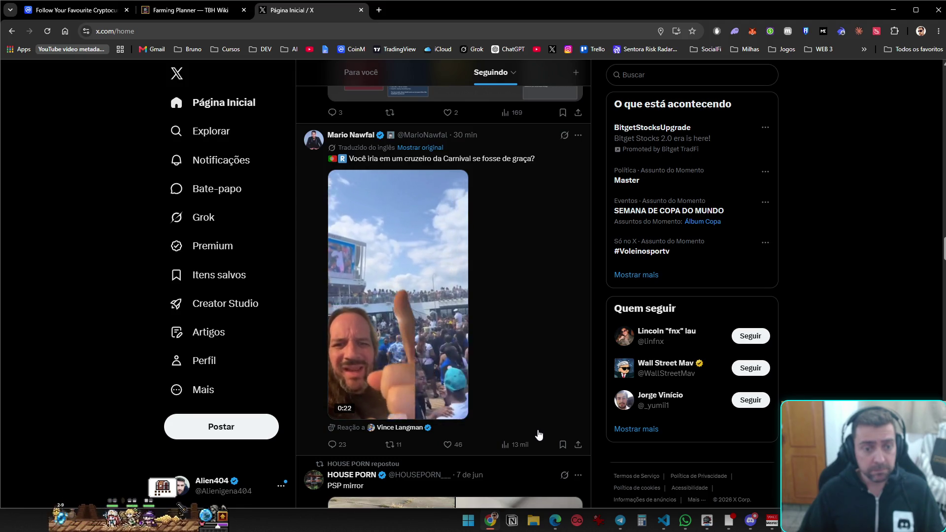
scroll(539, 435, down, 8)
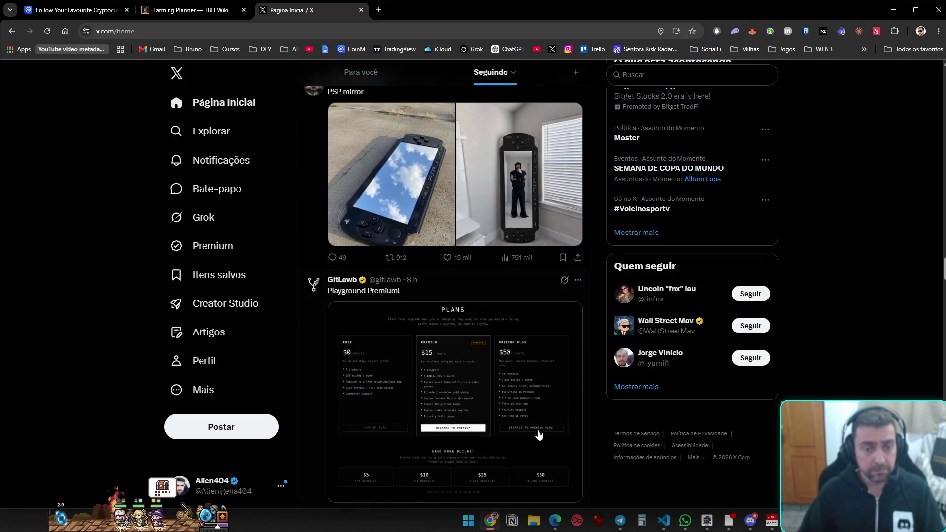
scroll(539, 435, down, 6)
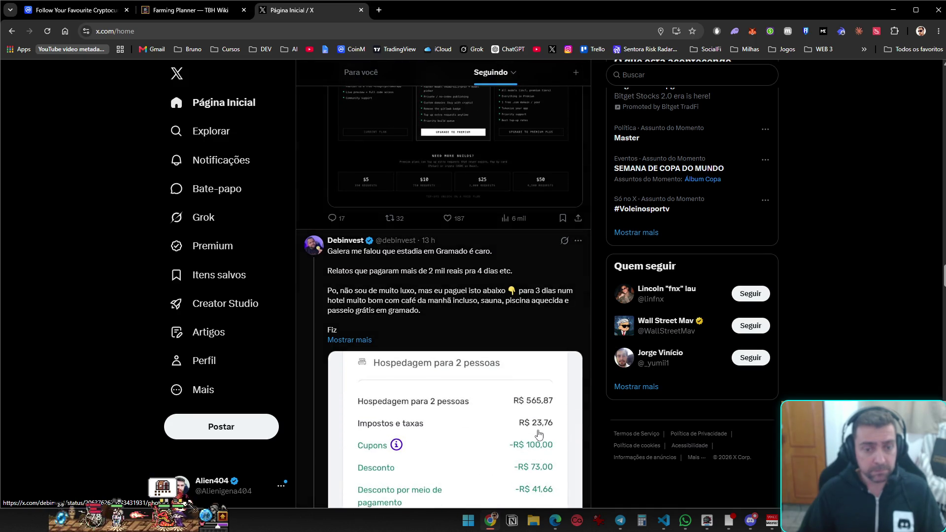
scroll(593, 432, down, 4)
scroll(593, 432, up, 2)
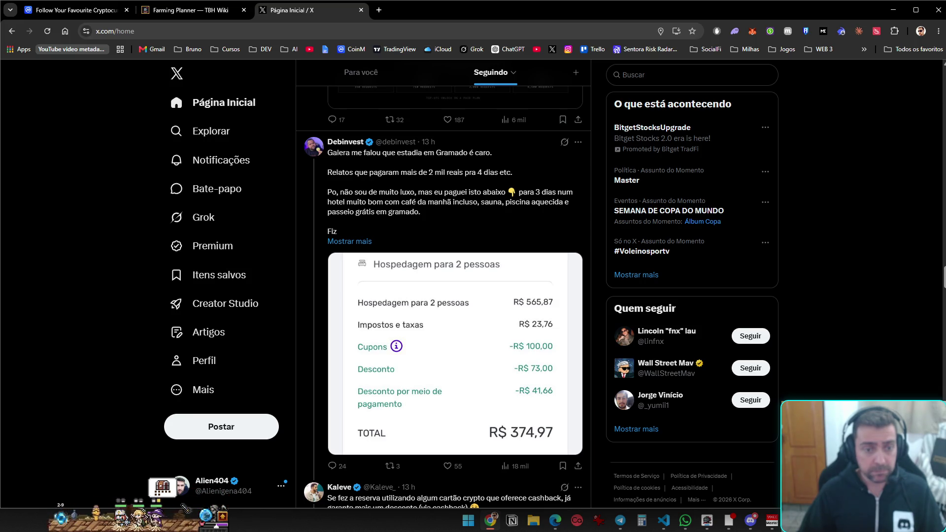
scroll(443, 284, down, 19)
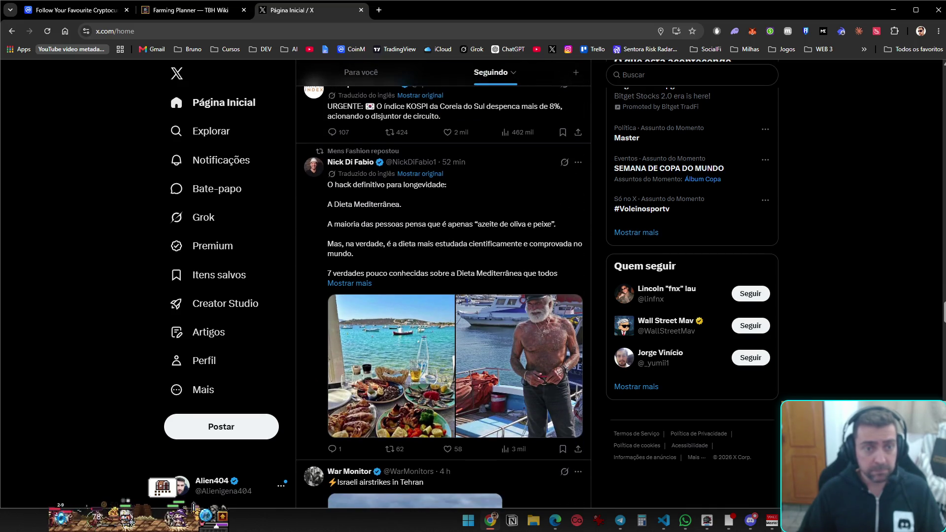
scroll(443, 284, down, 8)
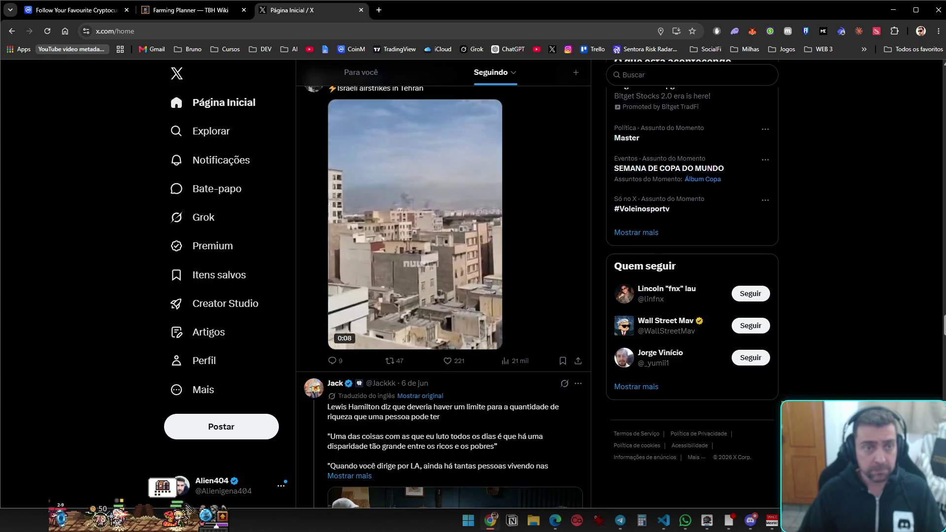
scroll(443, 283, up, 1)
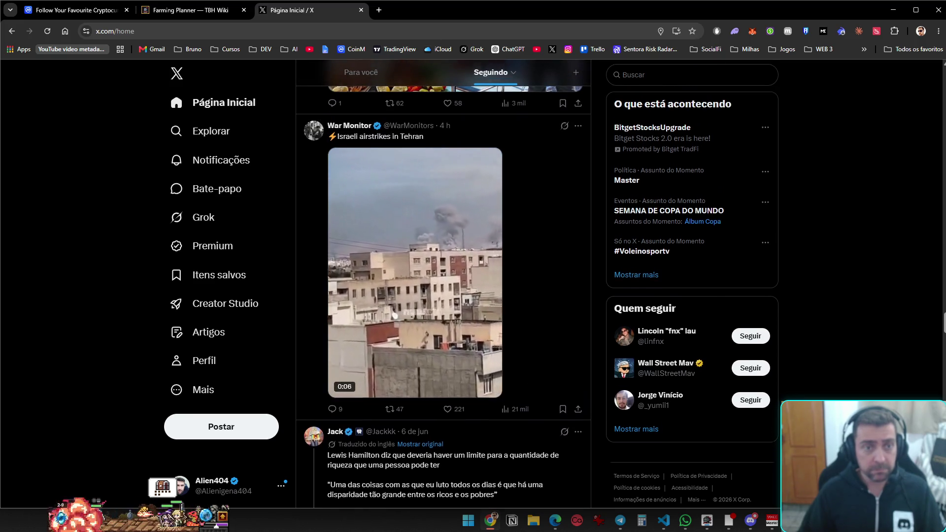
scroll(444, 284, down, 9)
scroll(444, 284, up, 3)
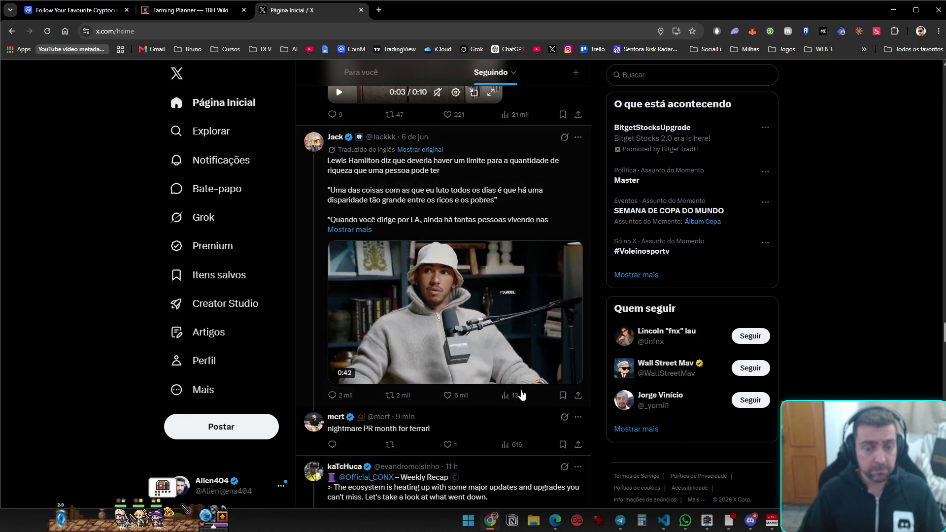
Unmute the embedded video, expand the Lewis Hamilton post, and follow the Shotgun.fun account
click(516, 325)
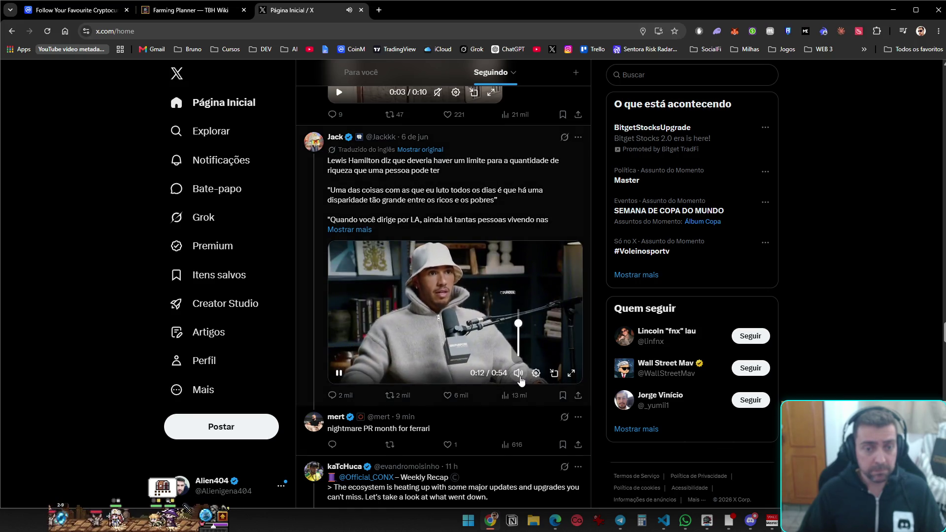
click(352, 230)
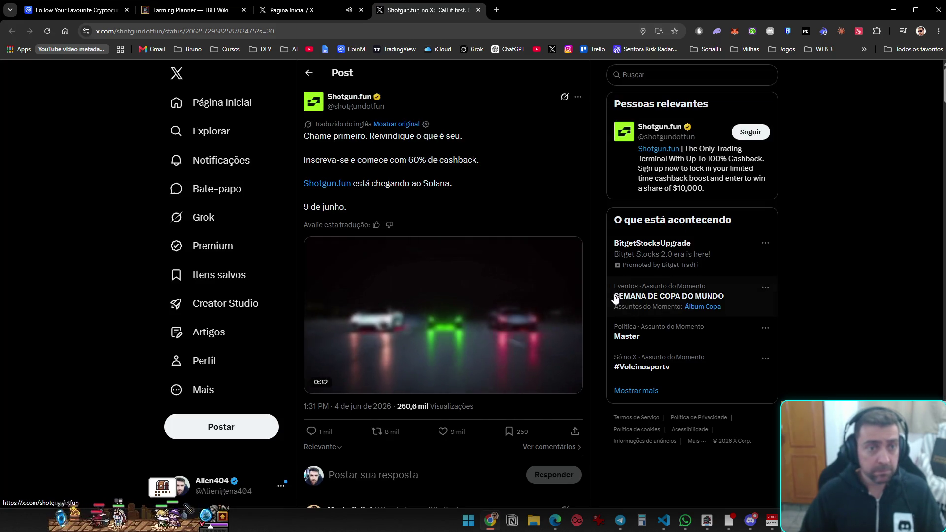
mouse_move(353, 101)
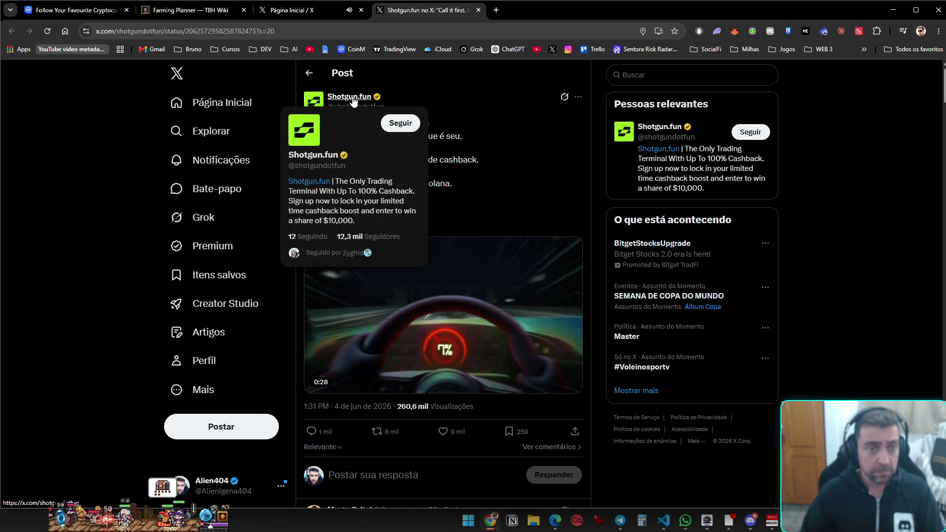
click(401, 123)
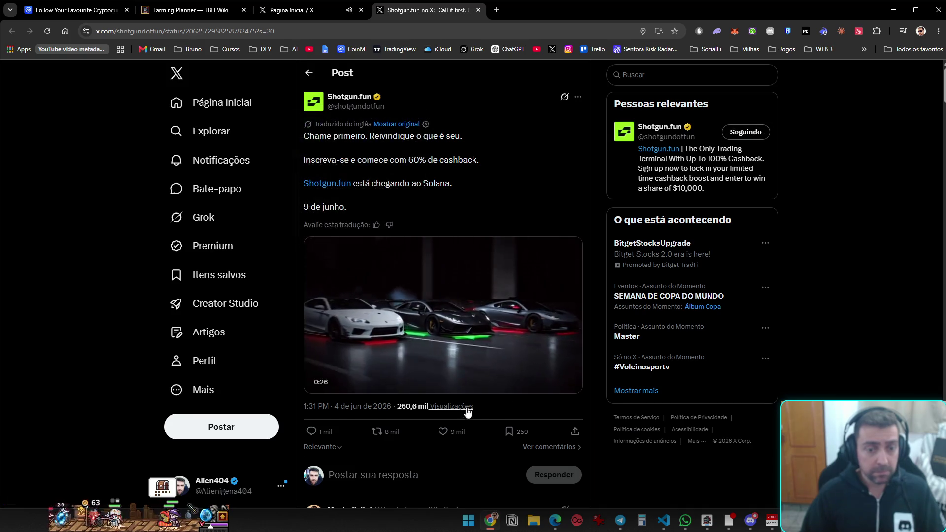
Repost the Shotgun.fun post, then go to the home feed tab and minimize the browser
click(378, 432)
click(373, 432)
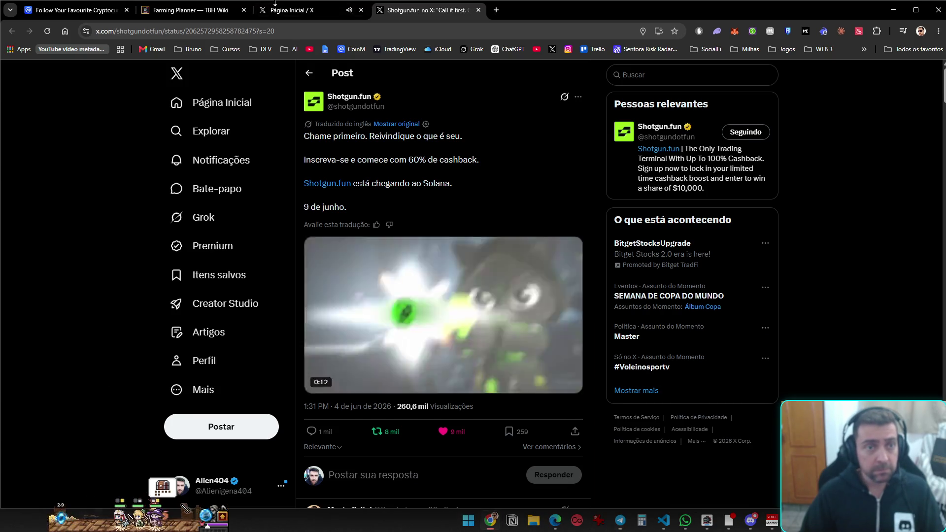
click(305, 10)
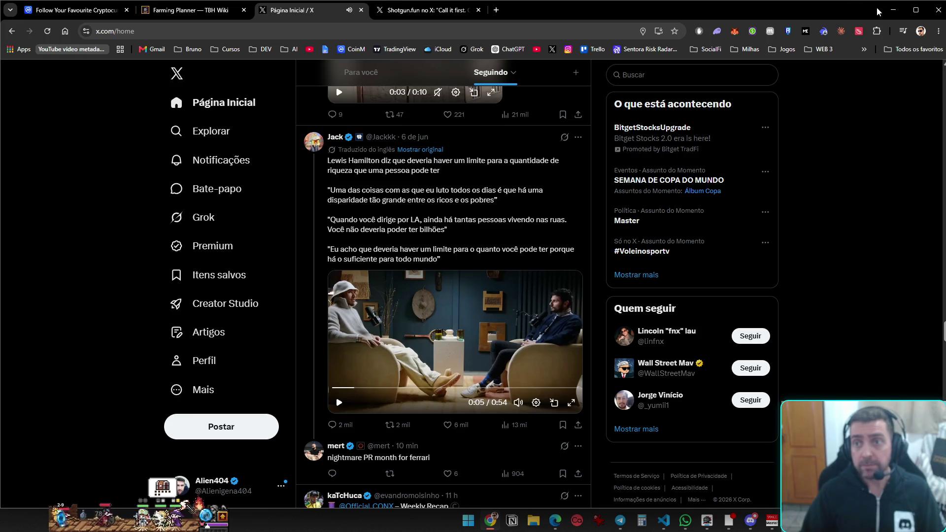
click(893, 10)
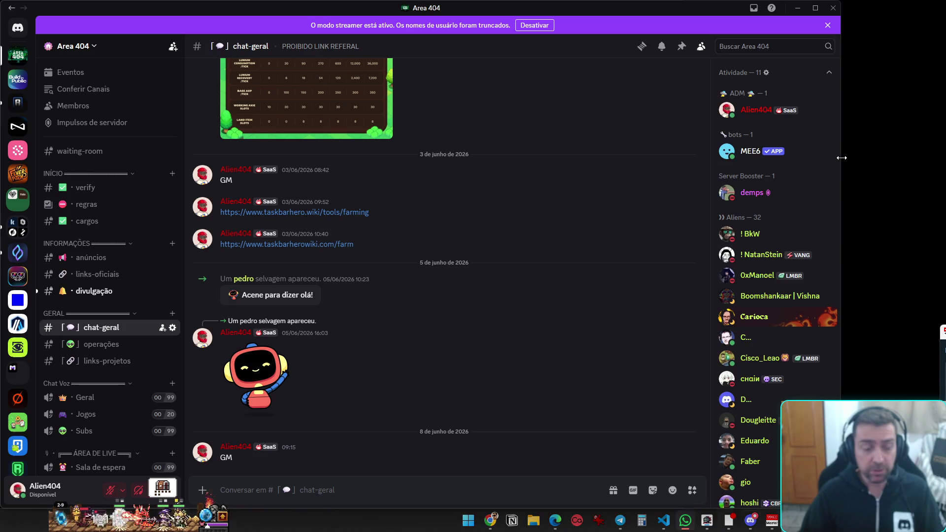
Stretch the Discord window to the right screen edge and bring the browser with X back to front
drag(840, 158, 945, 158)
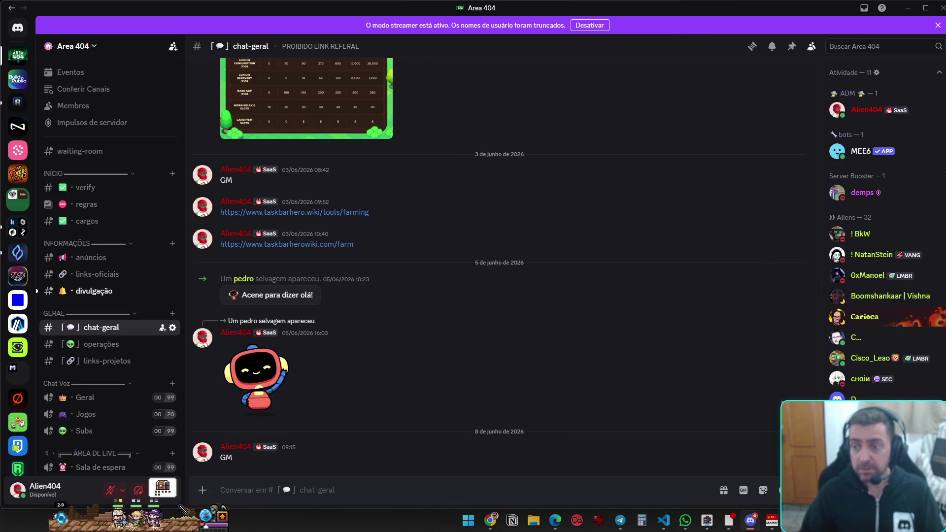
click(491, 523)
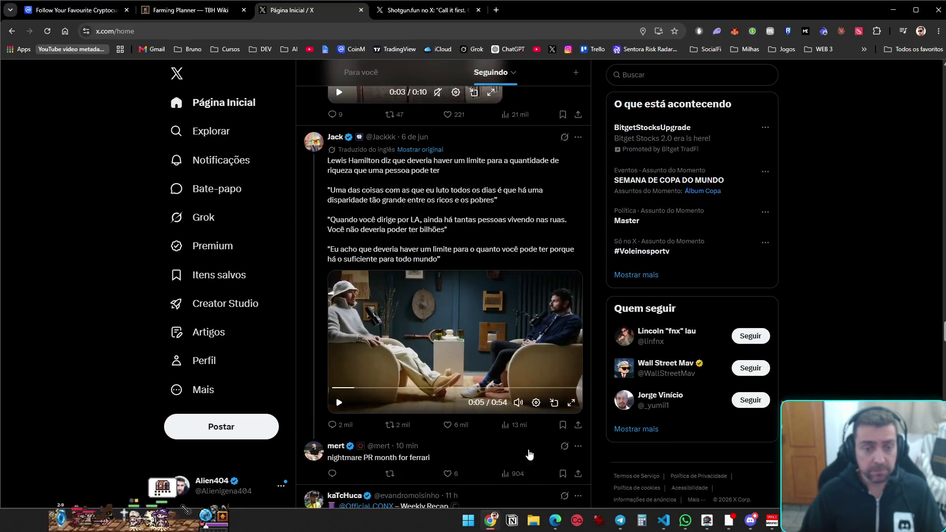
In VS Code, open the Hermes task and paste and run the Hermes agent docker command
click(663, 524)
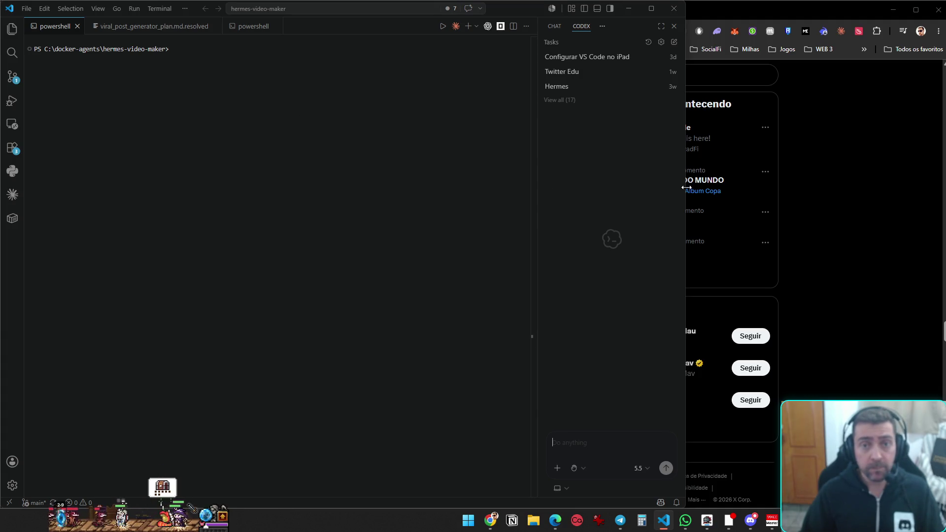
click(578, 92)
text(docker compose exec --user hermes hermes /opt/hermes/.venv/bin/hermes)
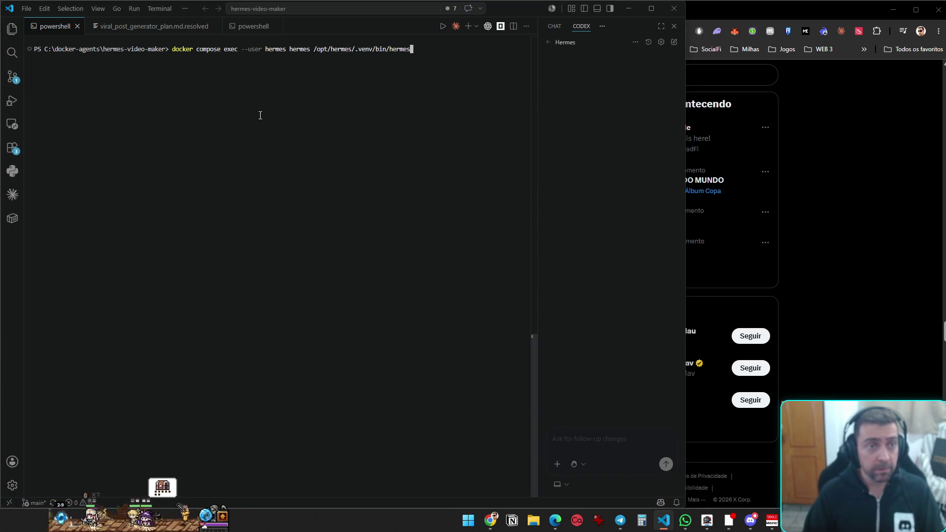
key(Return)
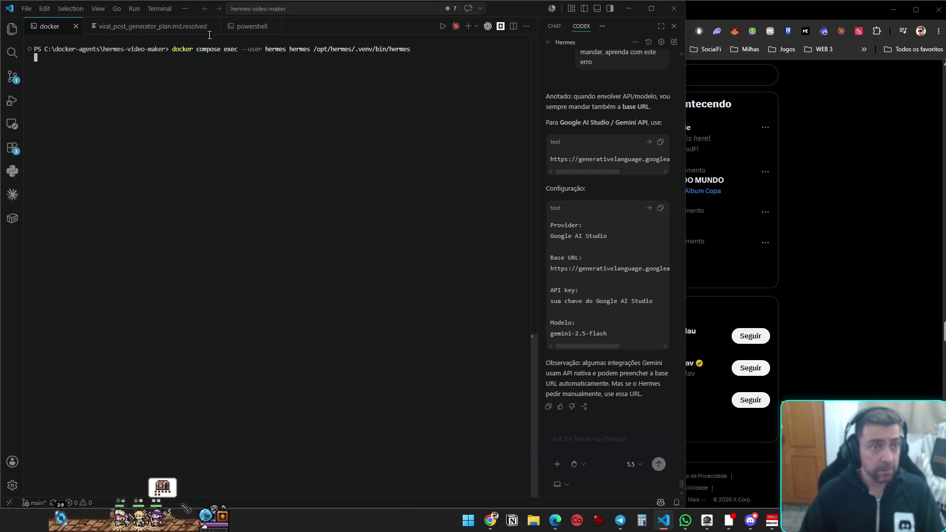
Close the viral_post_generator_plan.md.resolved tab and terminate the extra powershell terminal
click(214, 26)
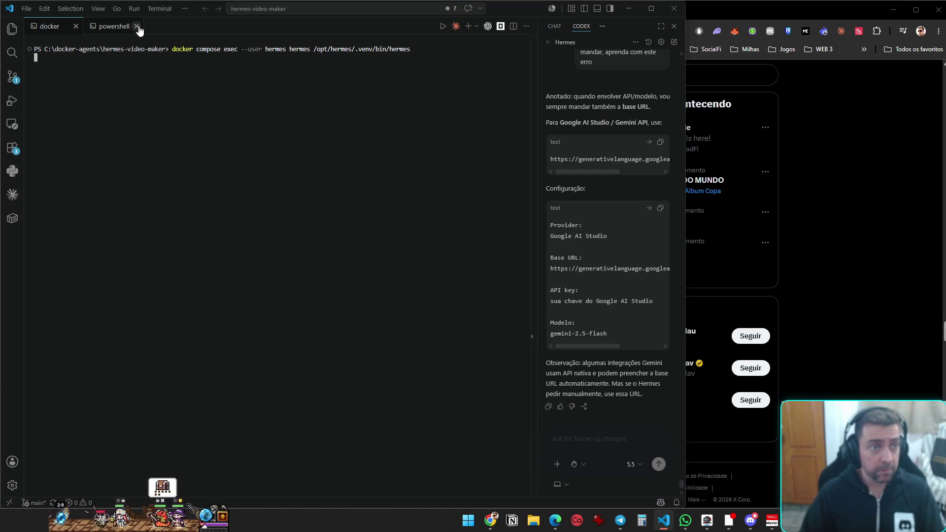
click(138, 28)
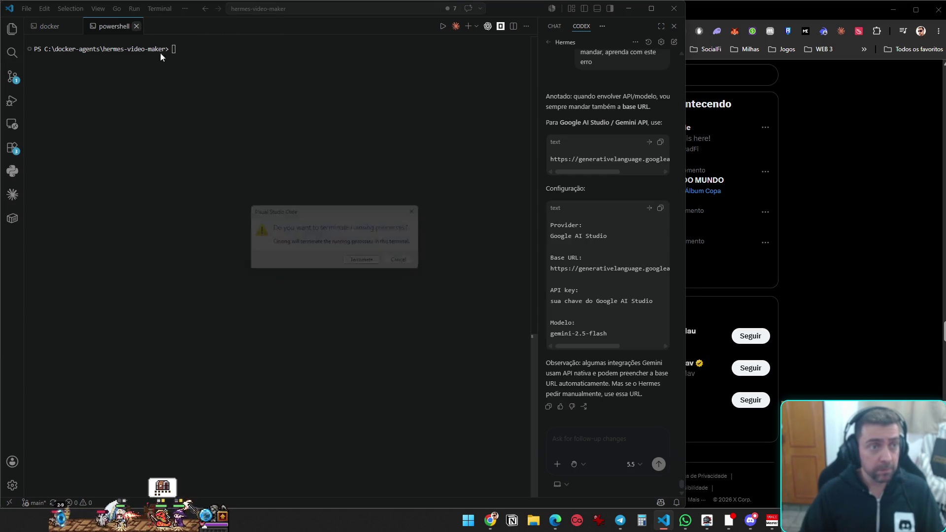
click(369, 265)
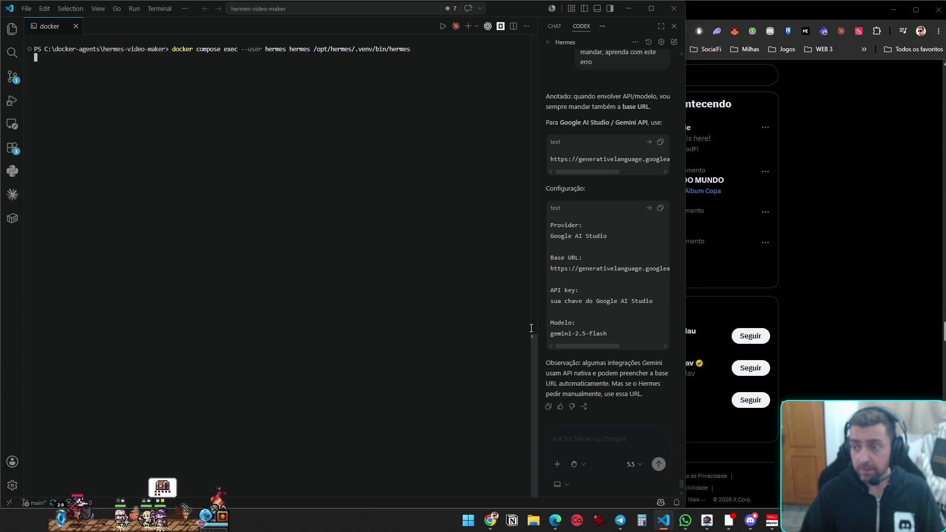
click(490, 520)
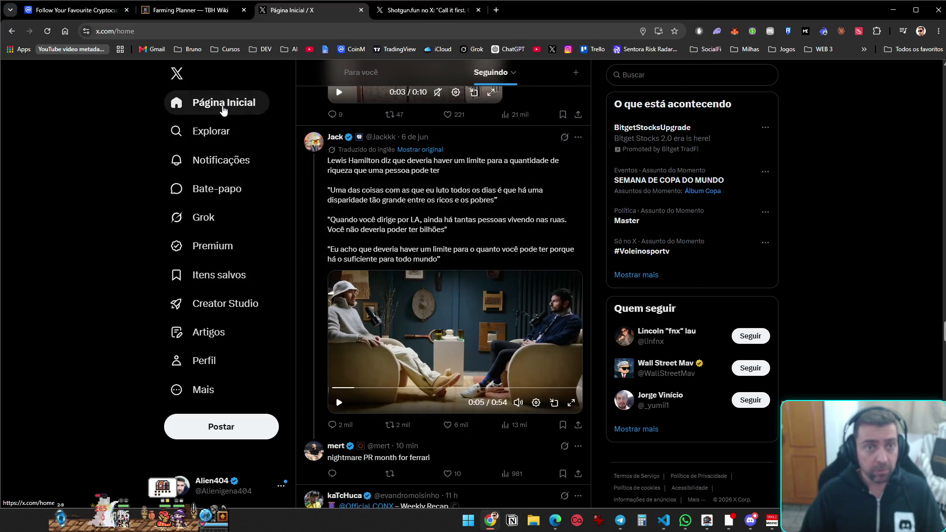
Switch to the Shotgun.fun post tab and navigate it back to X's home feed
click(413, 12)
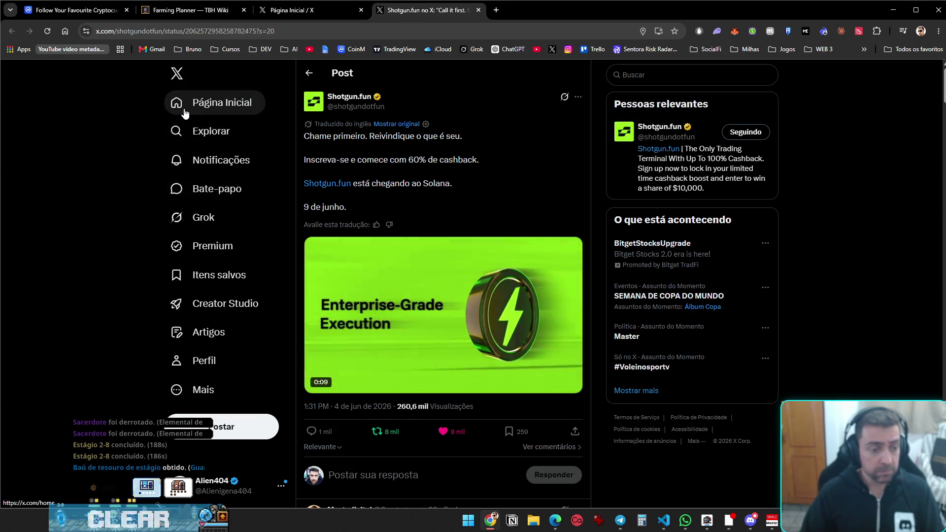
mouse_move(196, 415)
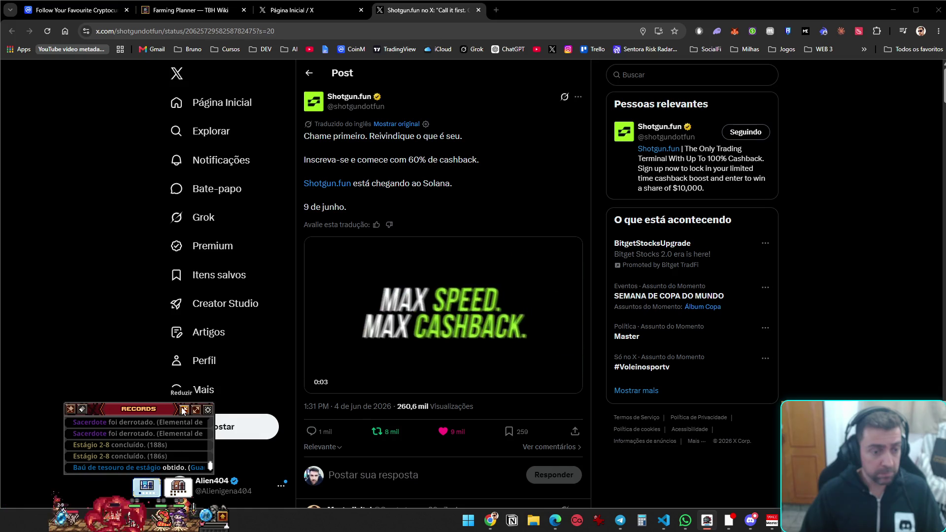
mouse_move(189, 467)
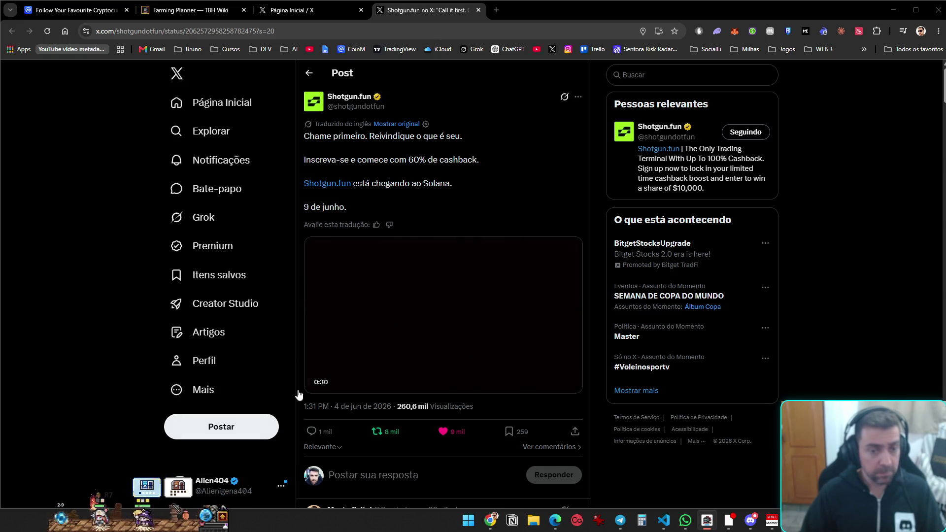
click(185, 108)
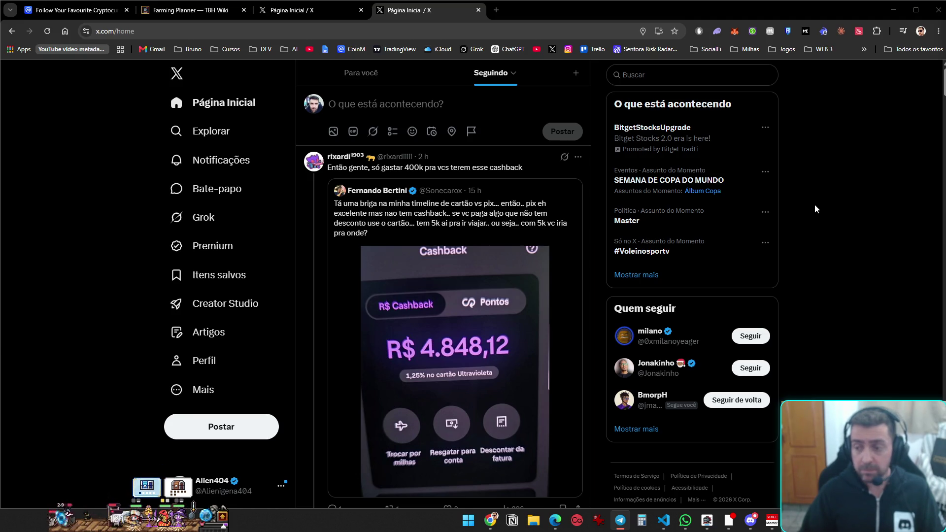
Scroll through the feed in the other X home tab, then minimize Chrome to reveal the Hermes terminal
click(289, 9)
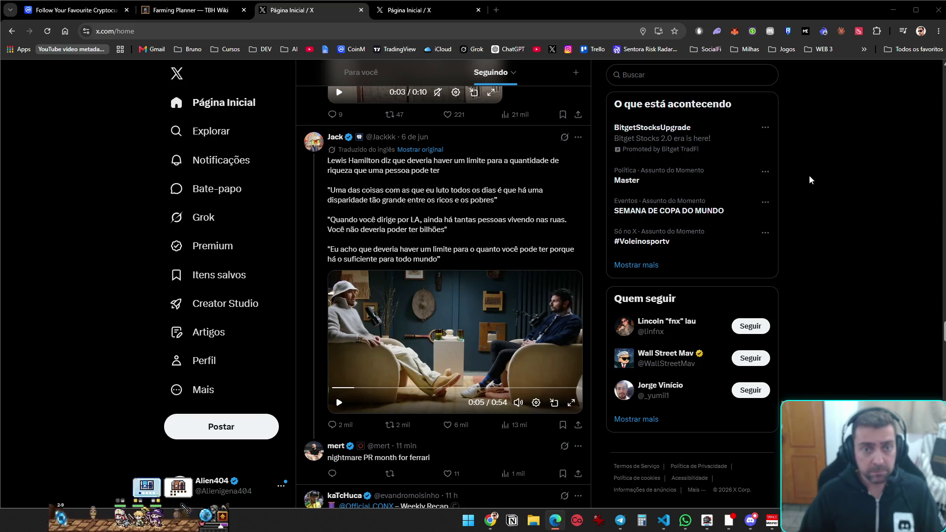
scroll(808, 181, down, 6)
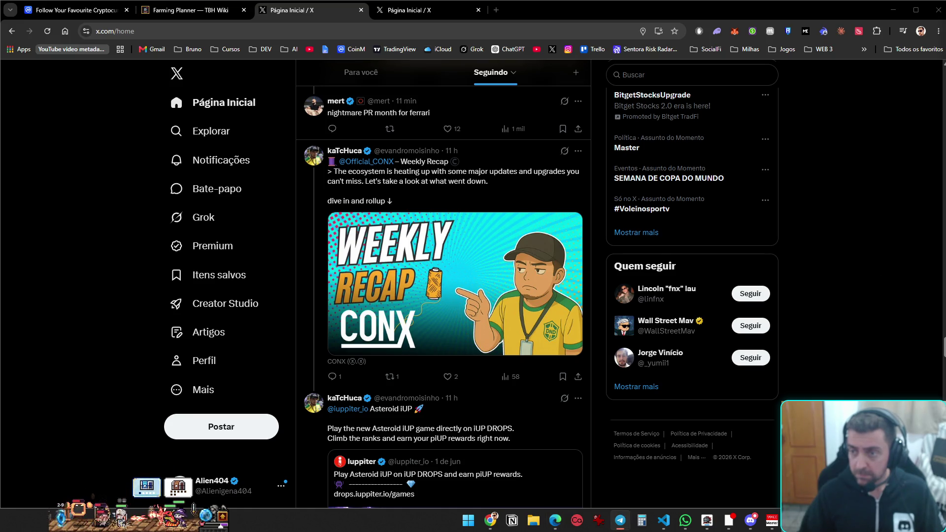
scroll(444, 295, down, 5)
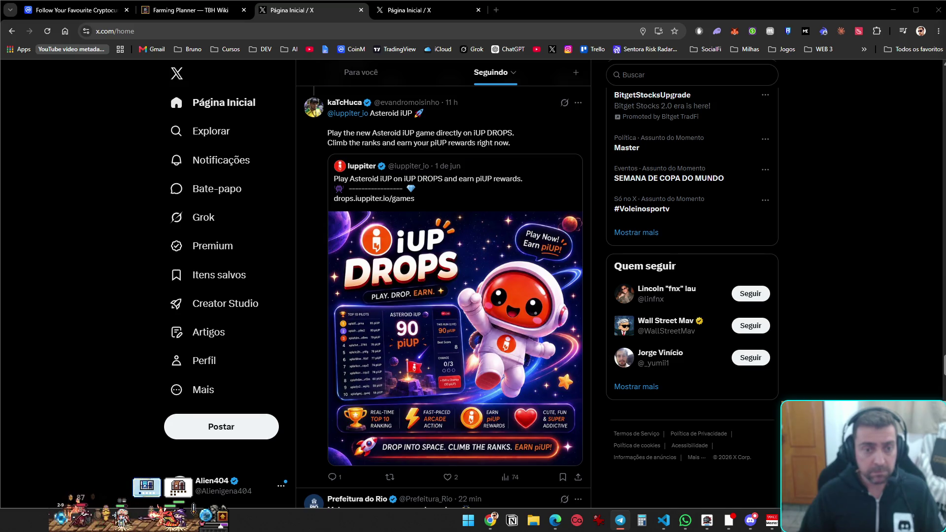
scroll(443, 296, down, 8)
scroll(443, 295, down, 8)
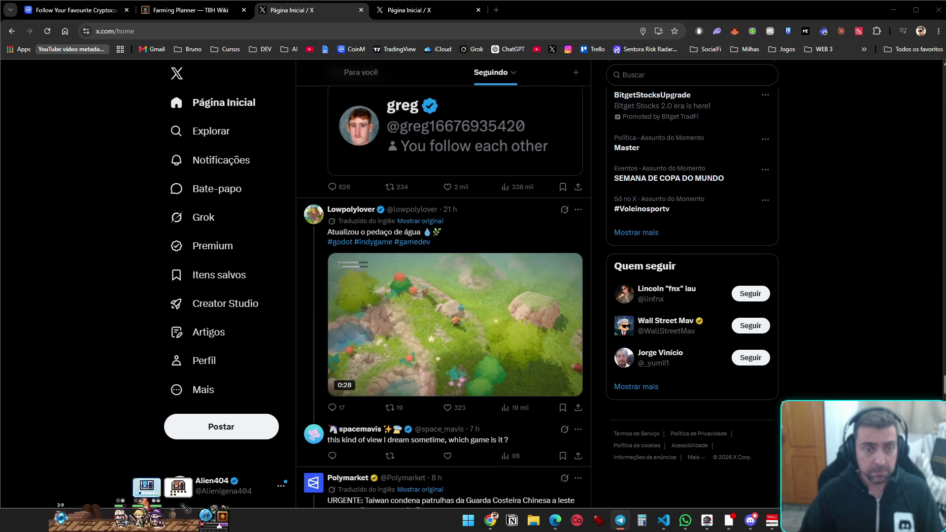
scroll(444, 296, down, 6)
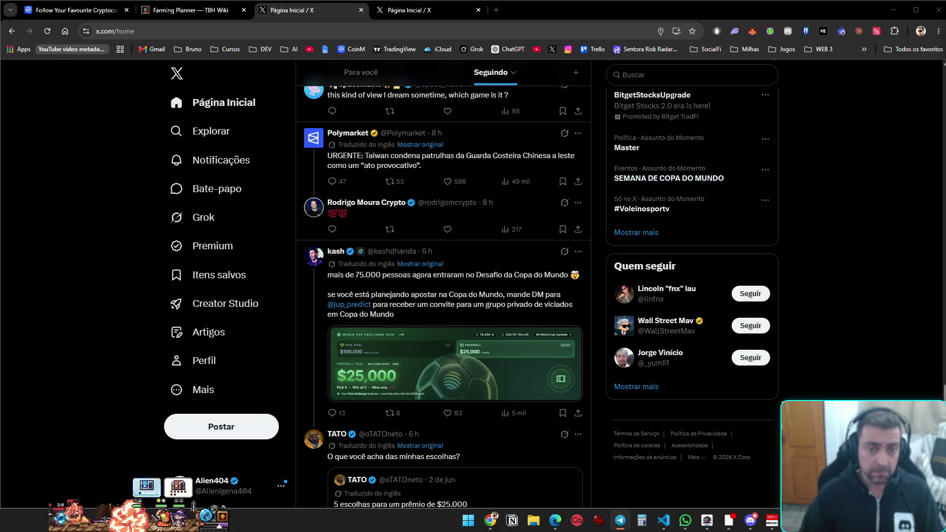
scroll(443, 296, down, 6)
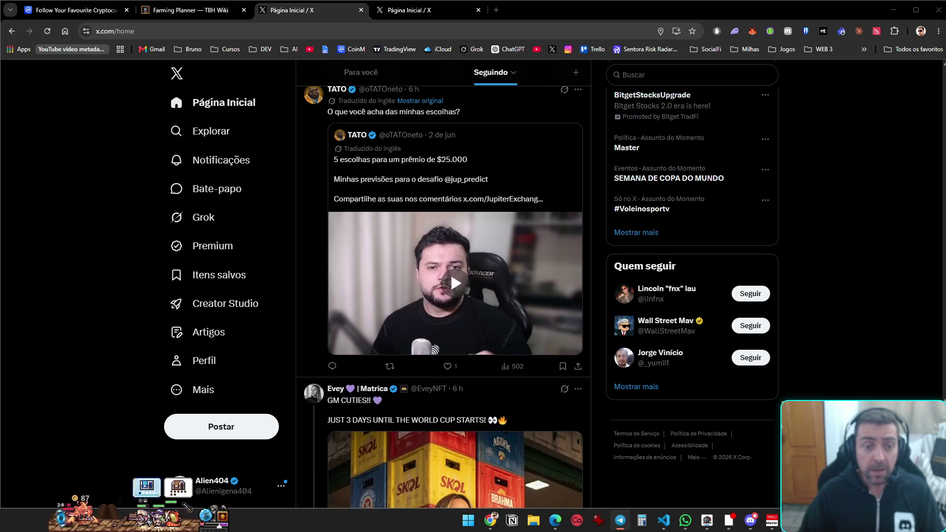
click(893, 10)
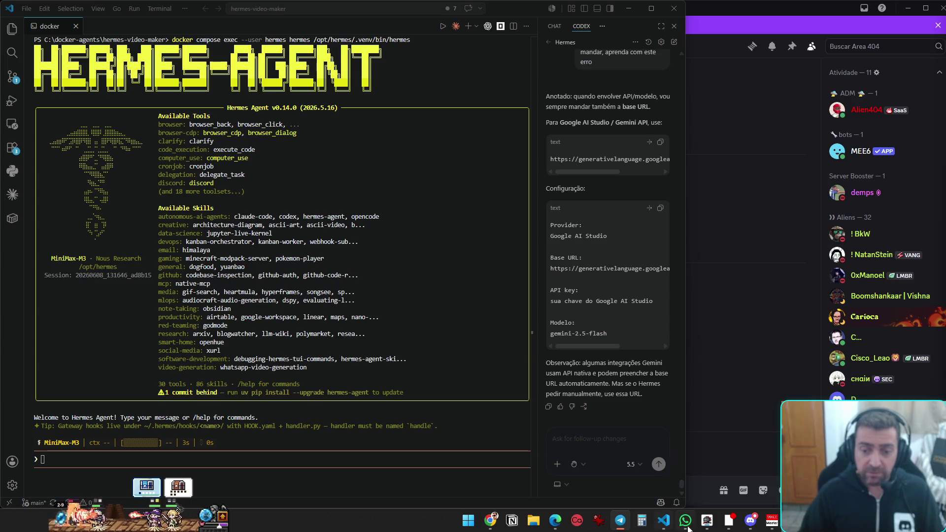
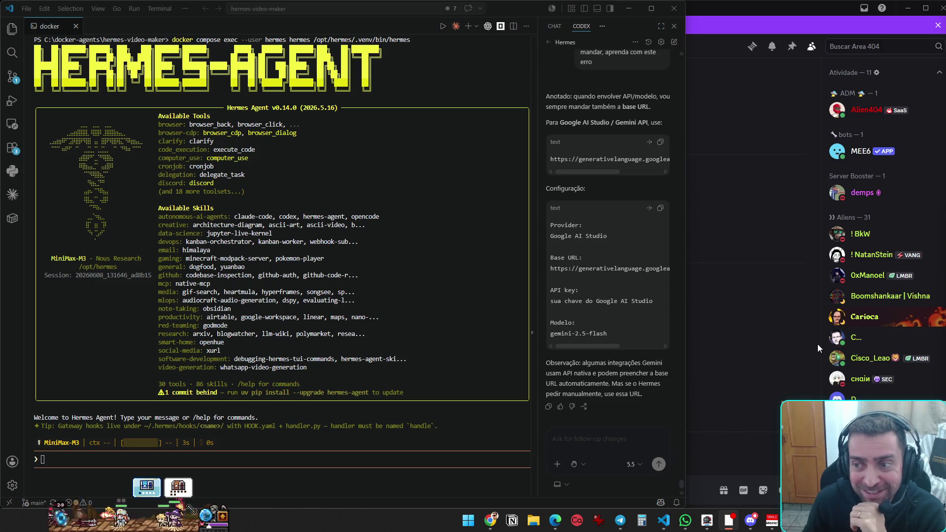
Bring Chrome's X home feed in front of the Hermes Agent session in VS Code
mouse_move(671, 529)
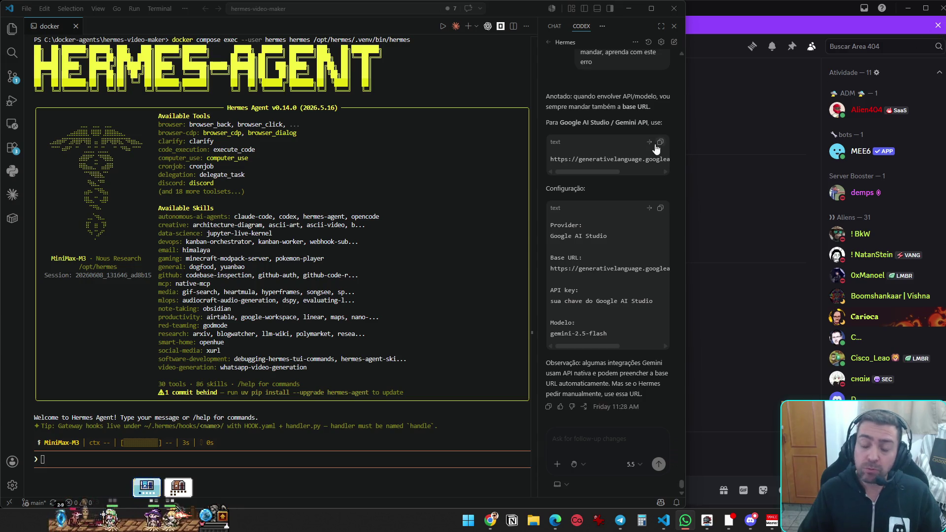
Refresh the X home feed and scroll down through the latest posts
click(491, 521)
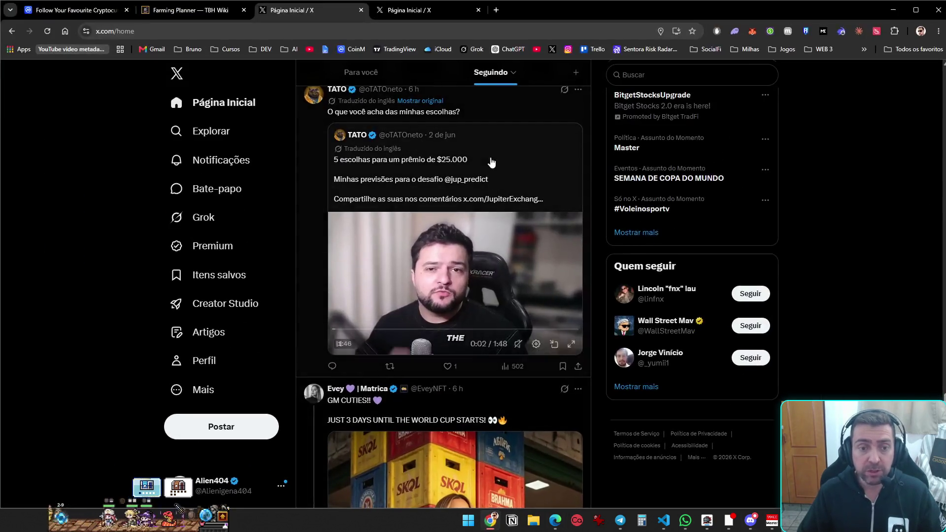
click(194, 106)
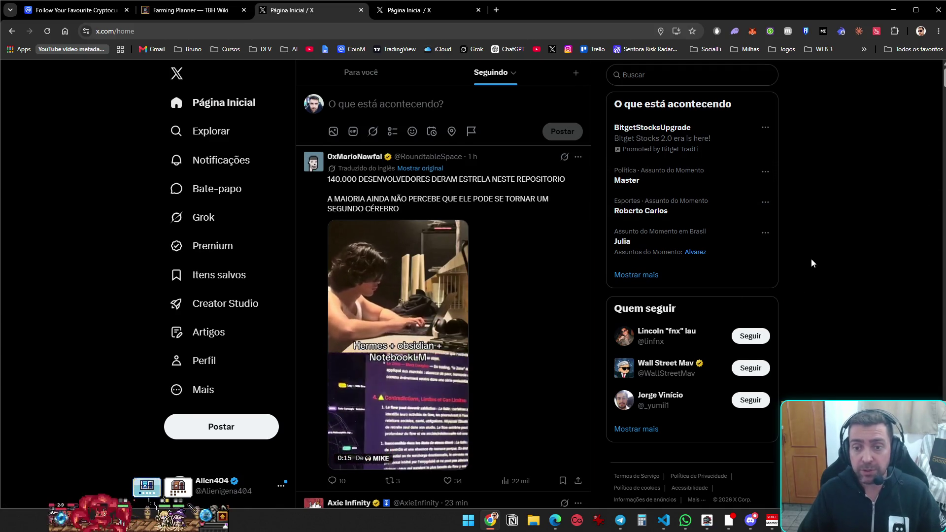
scroll(814, 269, down, 10)
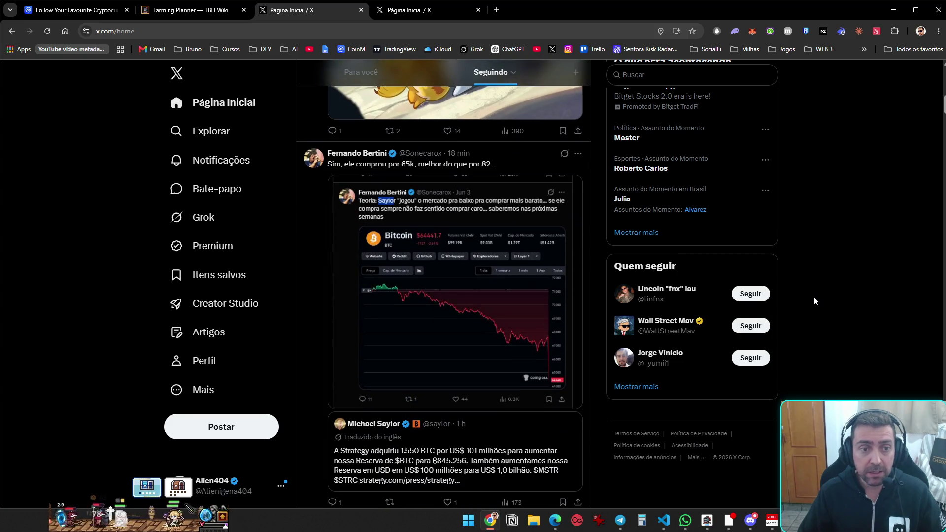
scroll(815, 300, down, 10)
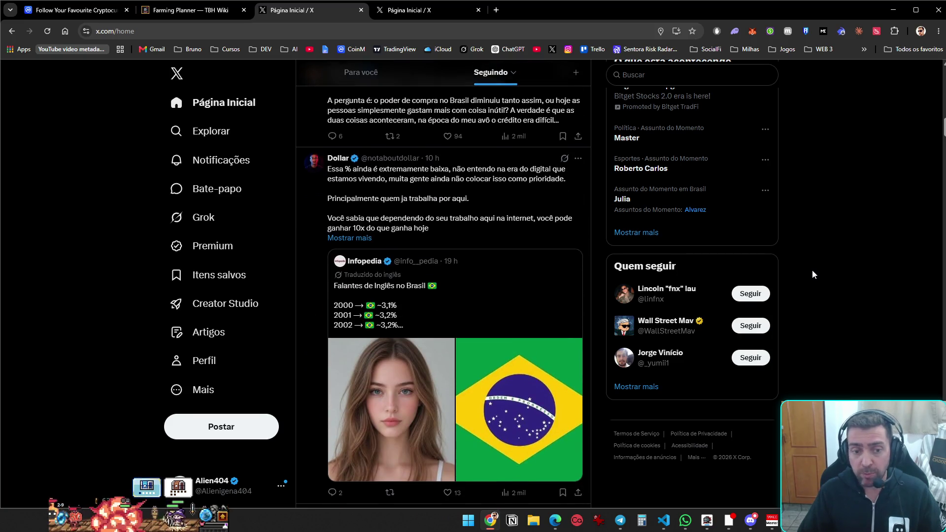
scroll(812, 271, down, 8)
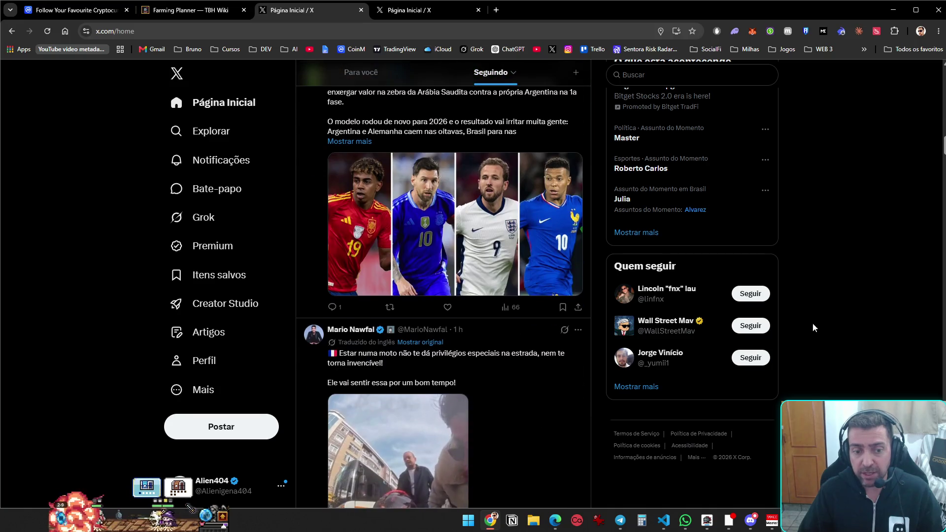
scroll(823, 333, down, 4)
scroll(833, 341, down, 7)
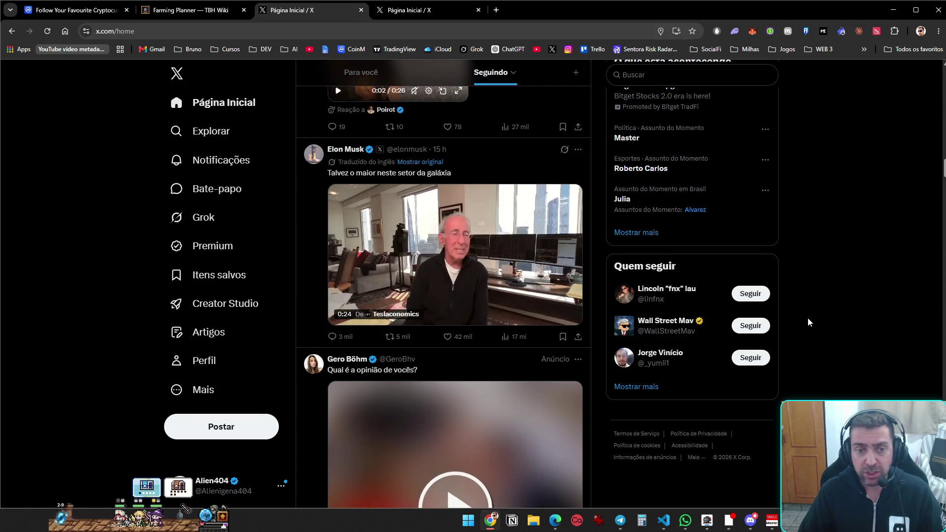
scroll(236, 254, down, 13)
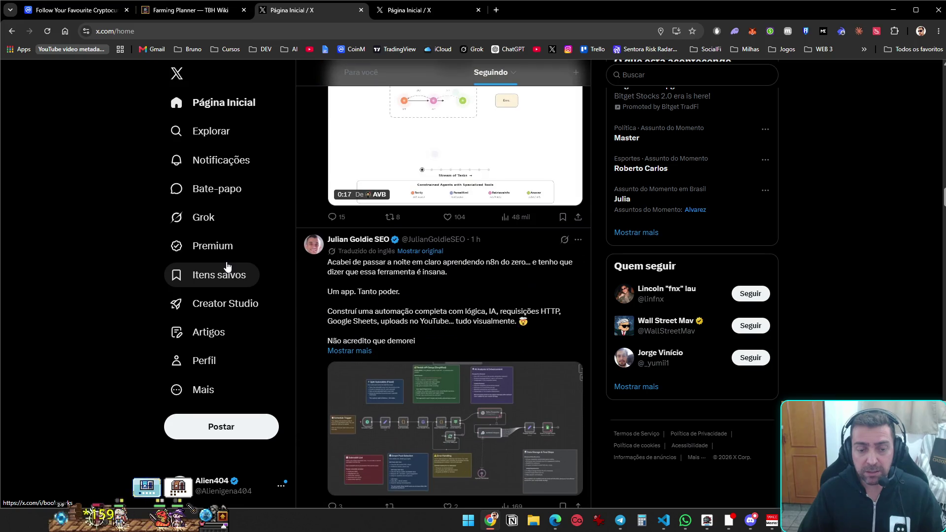
scroll(228, 266, down, 4)
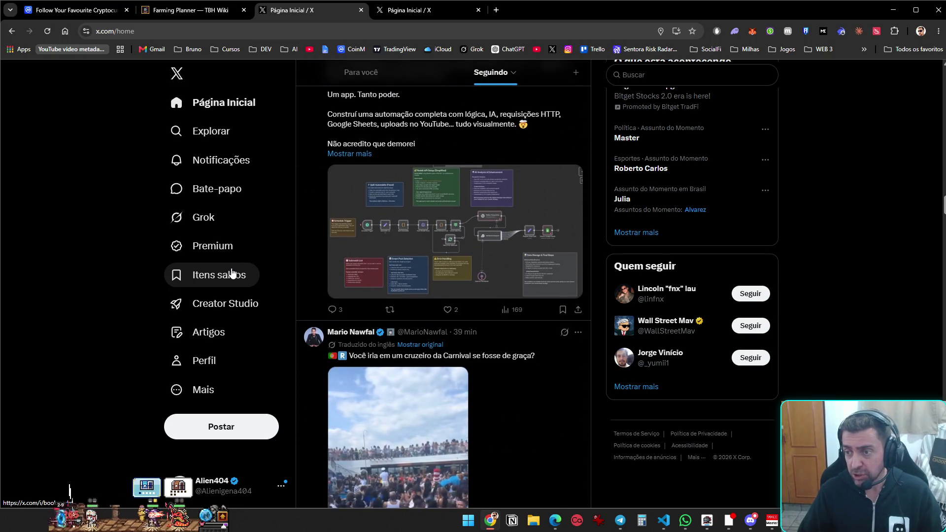
scroll(233, 275, down, 7)
scroll(234, 276, up, 3)
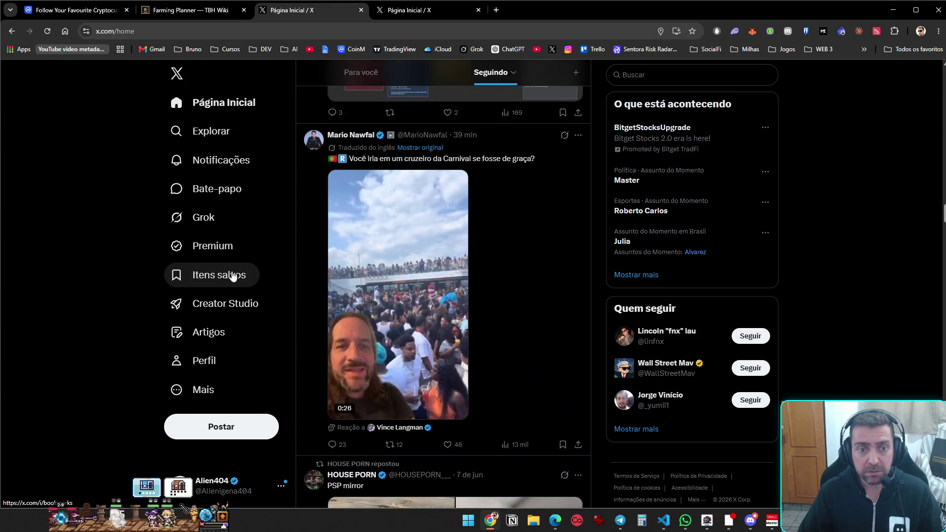
scroll(233, 276, down, 4)
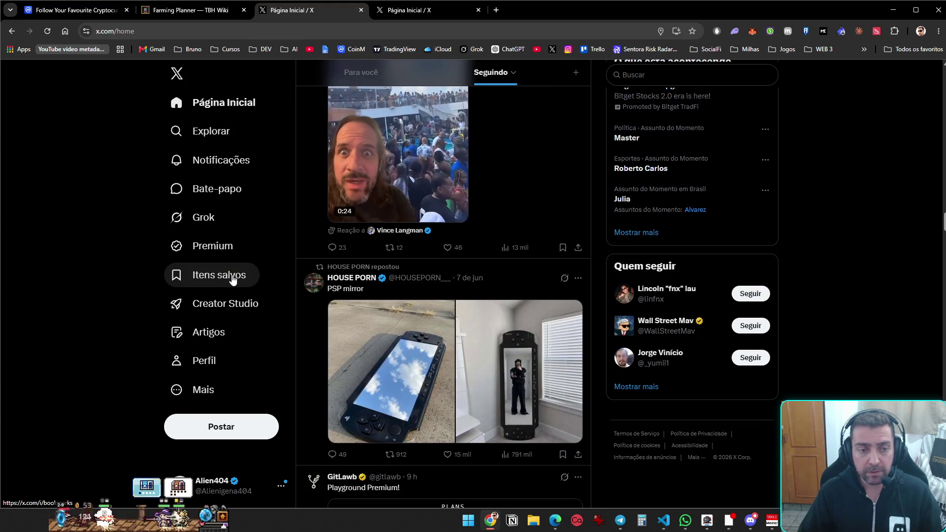
scroll(233, 279, down, 5)
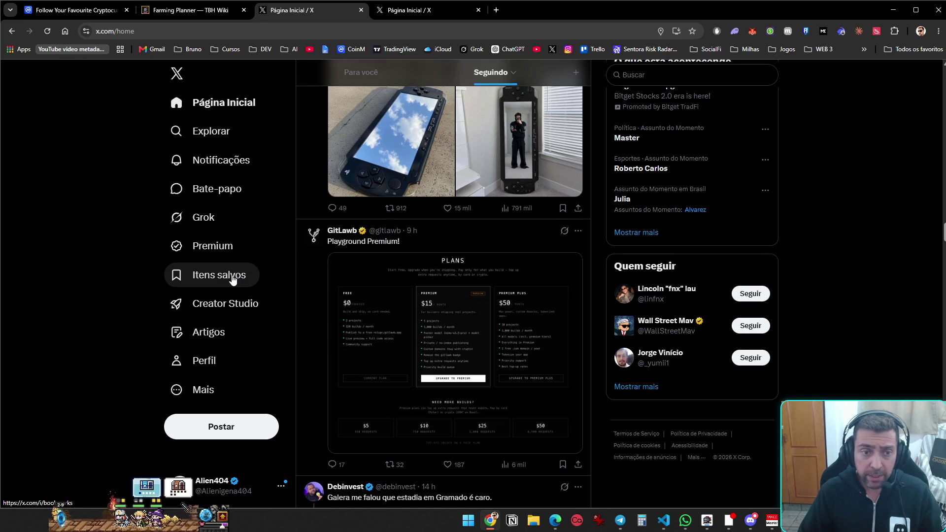
Open GitLawb's profile in a new tab, view its Plans pricing image, then switch to the other home tab
middle_click(334, 236)
click(461, 335)
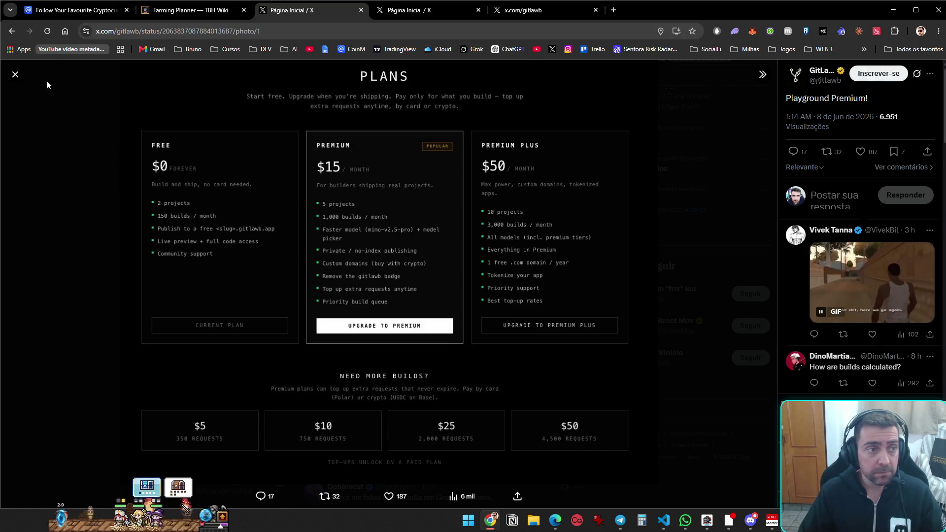
key(Escape)
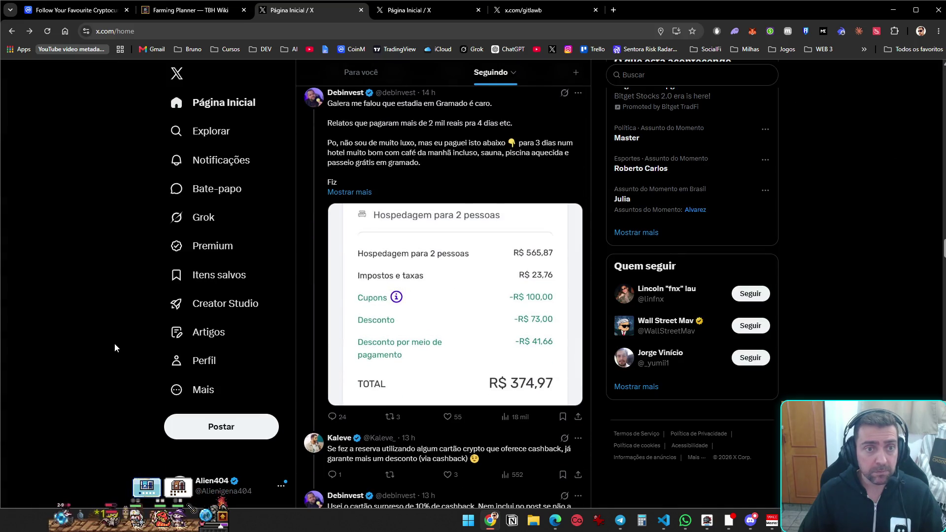
scroll(115, 344, down, 15)
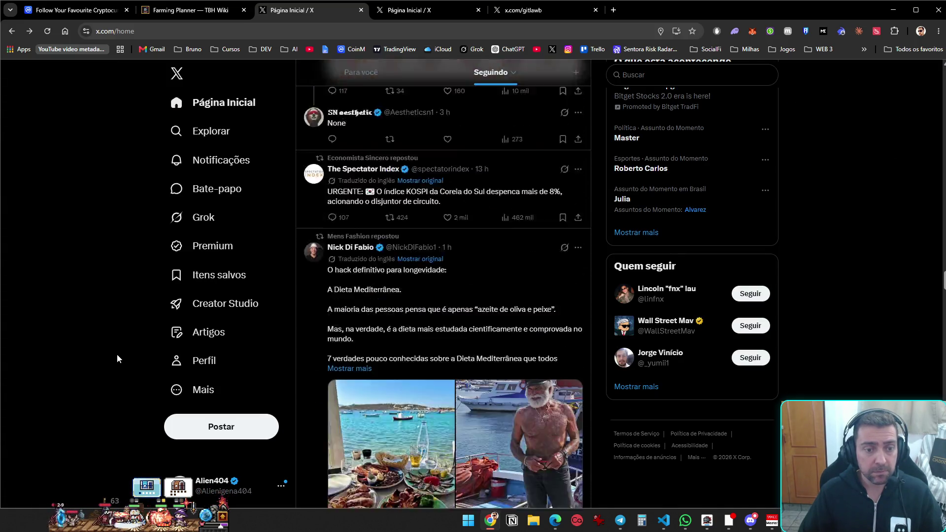
scroll(117, 354, down, 10)
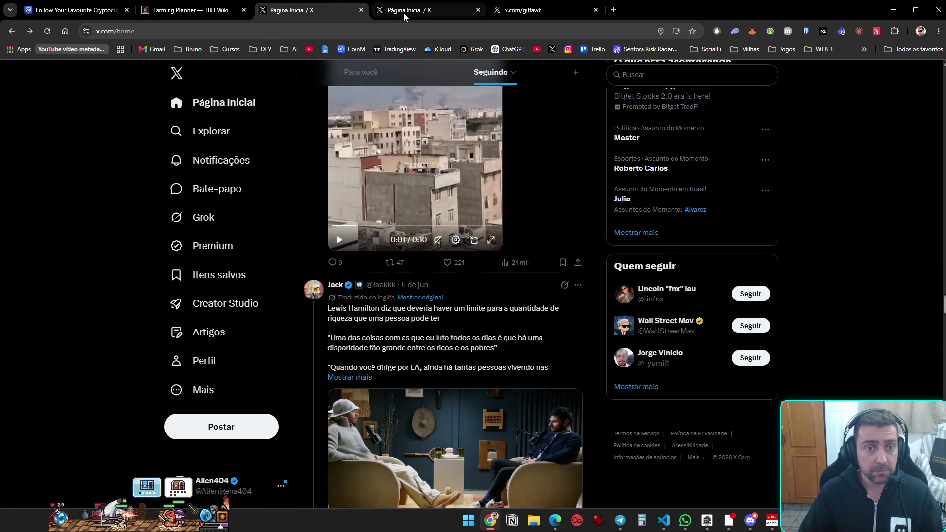
click(404, 12)
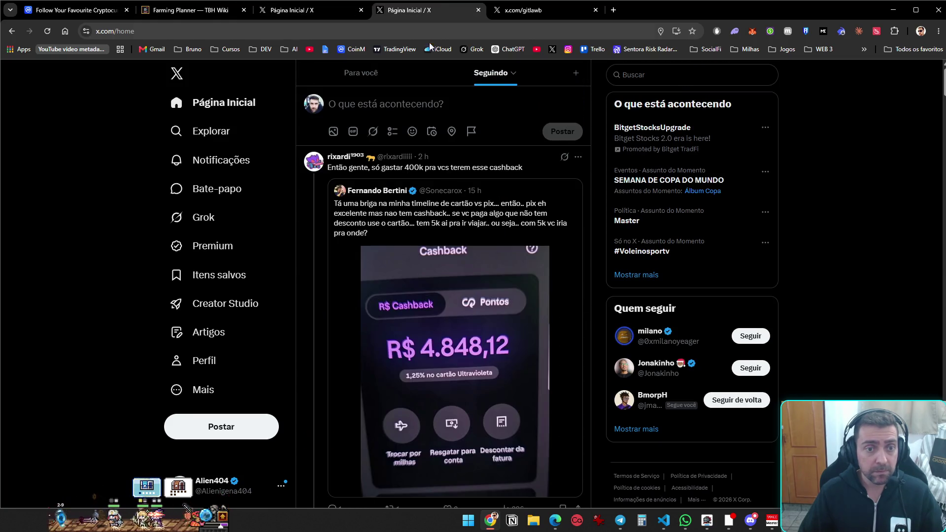
Visit the Opengateway product page on gitlawb.com from GitLawb's profile, then close that tab
click(479, 10)
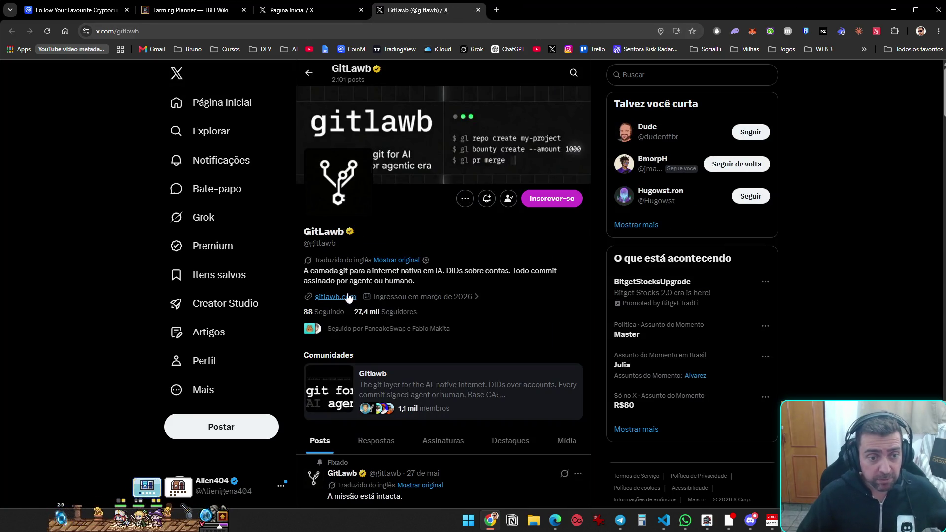
click(348, 297)
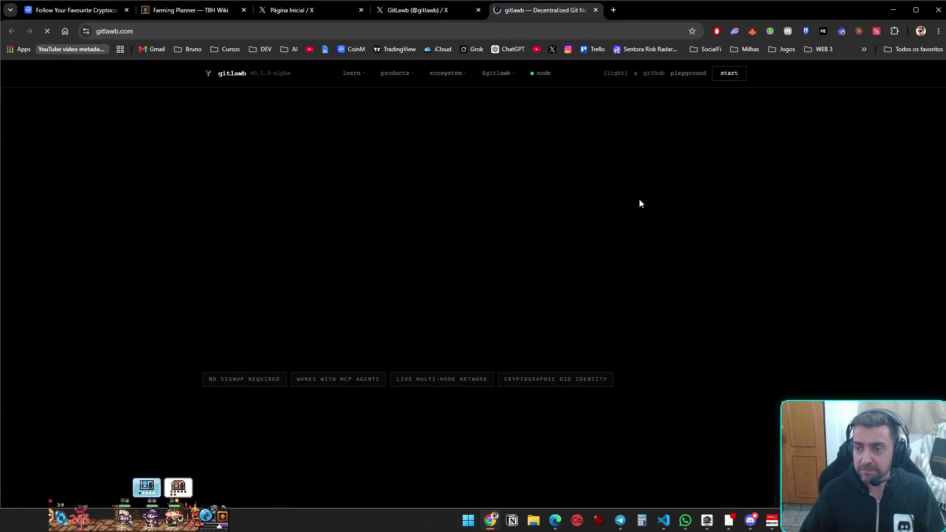
mouse_move(435, 76)
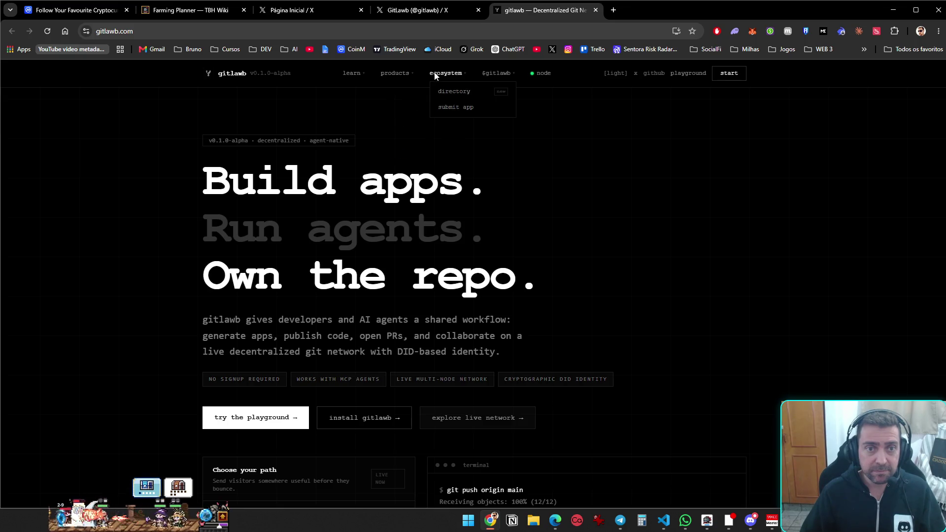
click(410, 107)
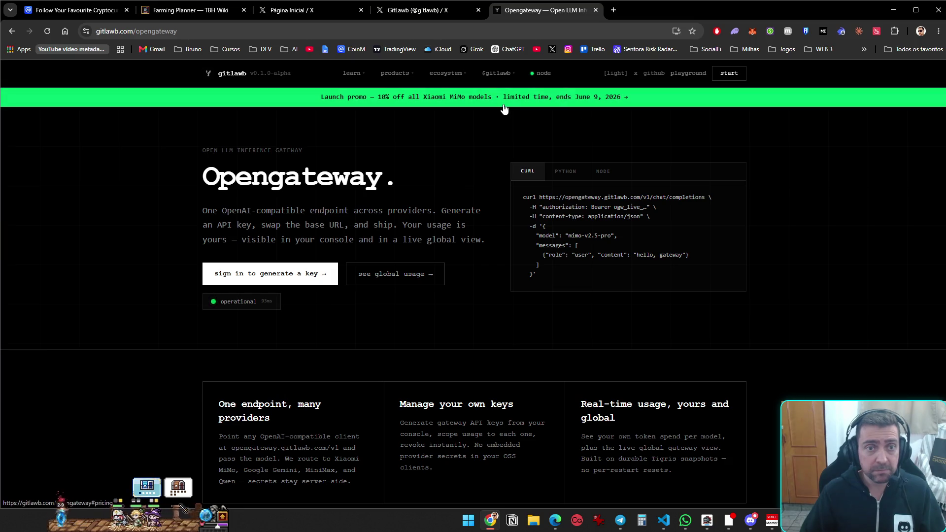
key(ctrl+w)
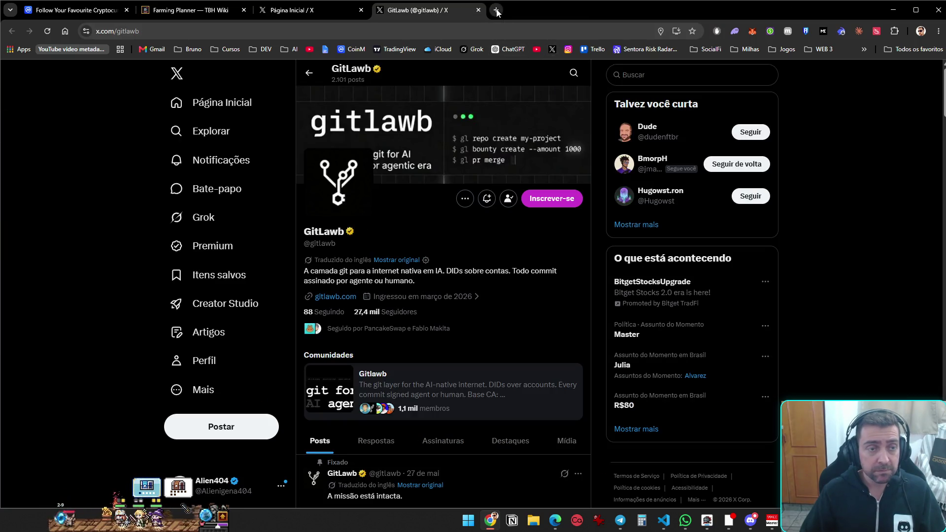
Load chat.openai.com and open the 'Modelos IA Gratuitos 2026' chat from the sidebar
click(448, 28)
text(chat.openai.com)
key(Return)
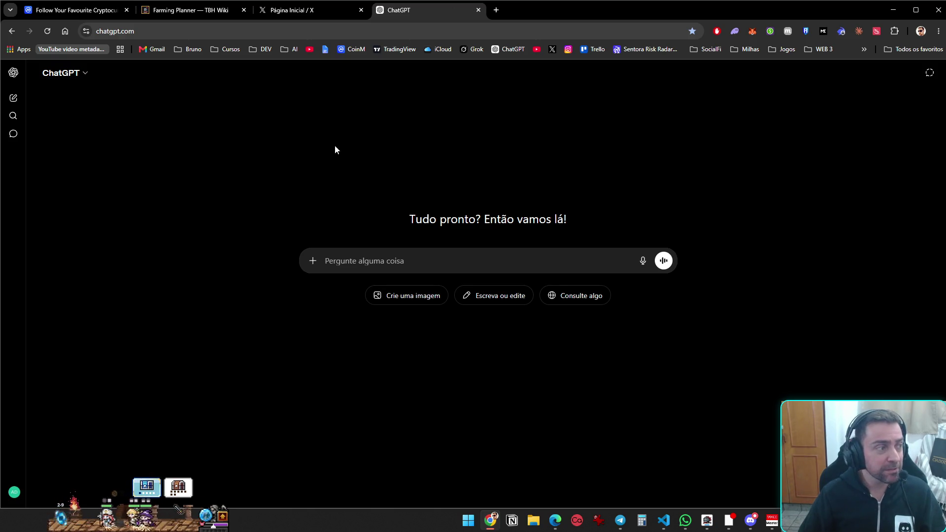
click(13, 72)
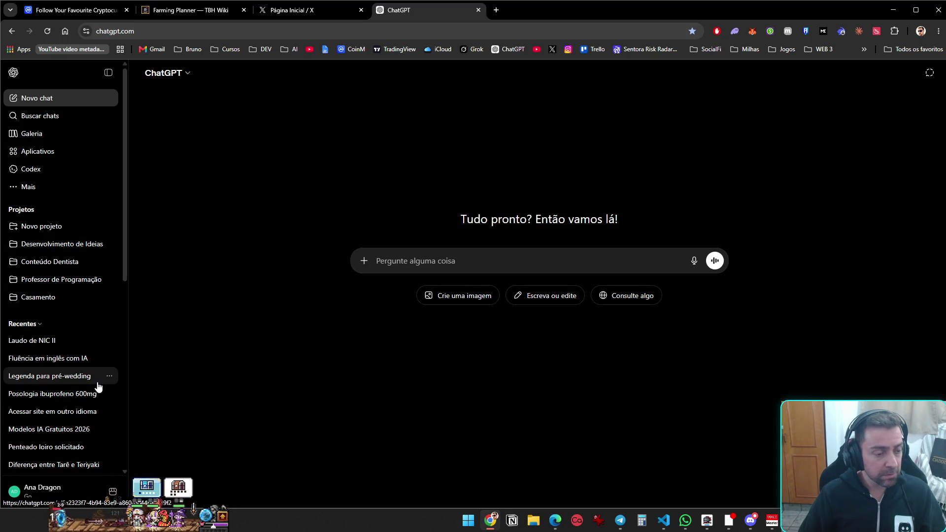
scroll(94, 431, down, 2)
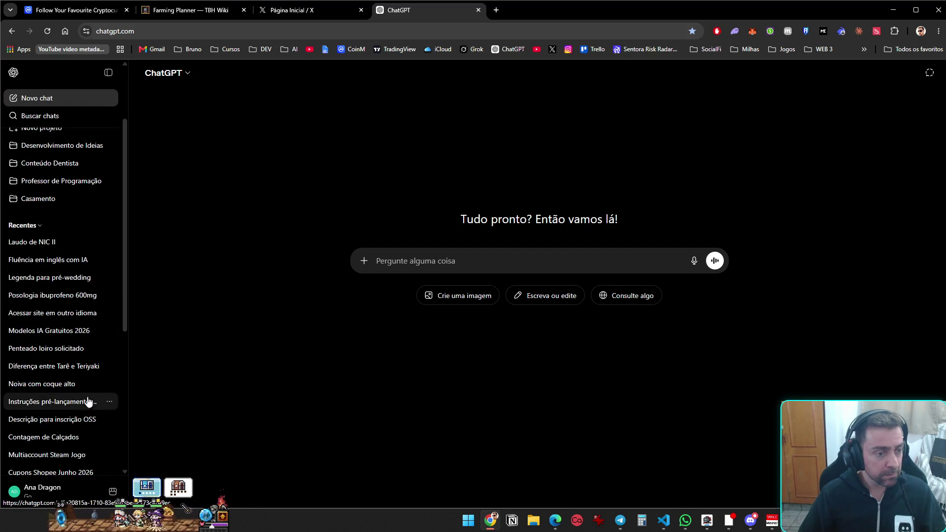
click(74, 331)
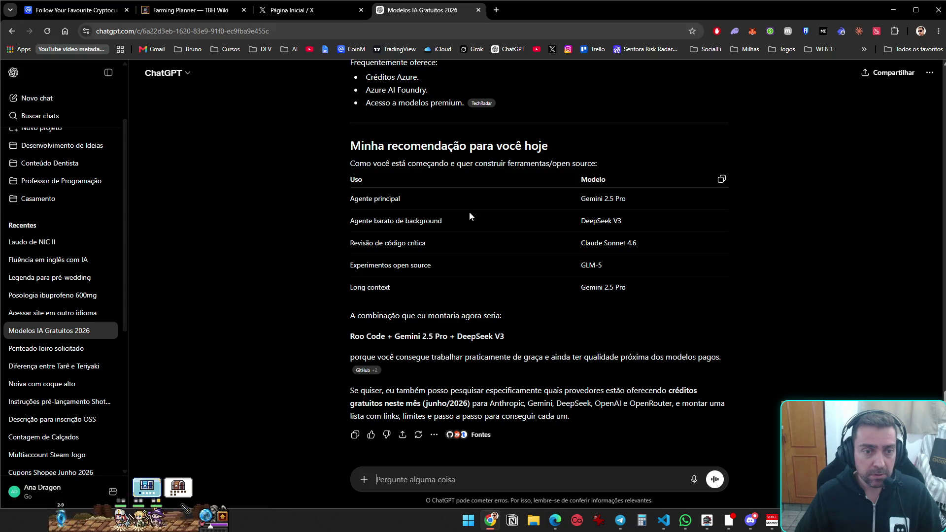
scroll(469, 223, up, 7)
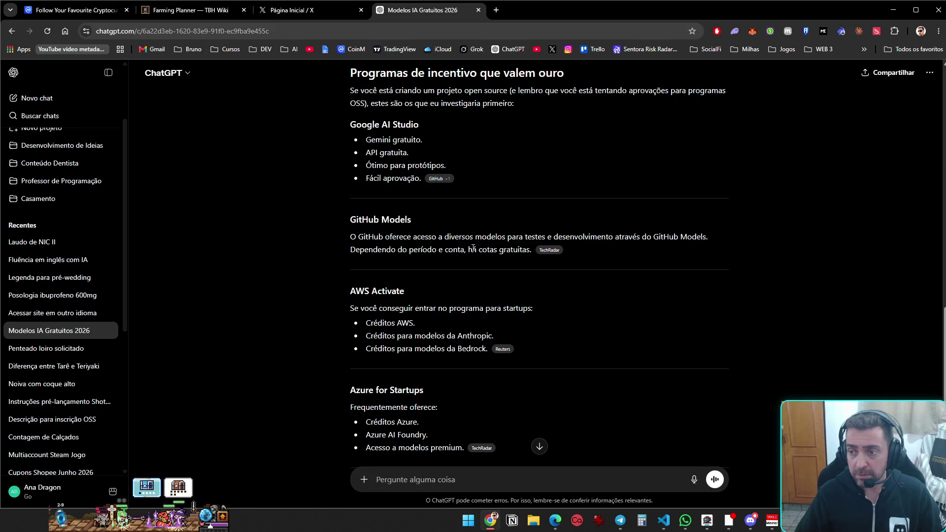
Close the ChatGPT tab, search 'minimax' in a new tab, and open the API & Token Plan page
click(479, 10)
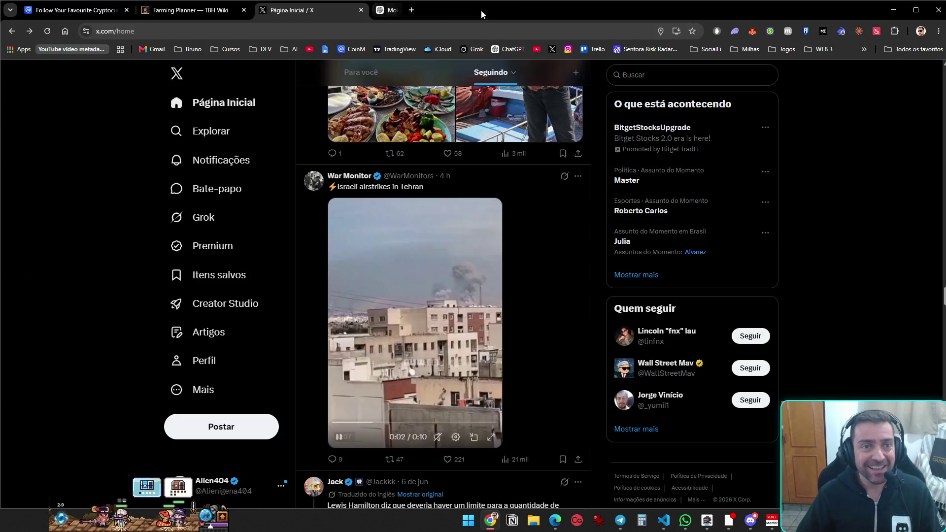
click(383, 12)
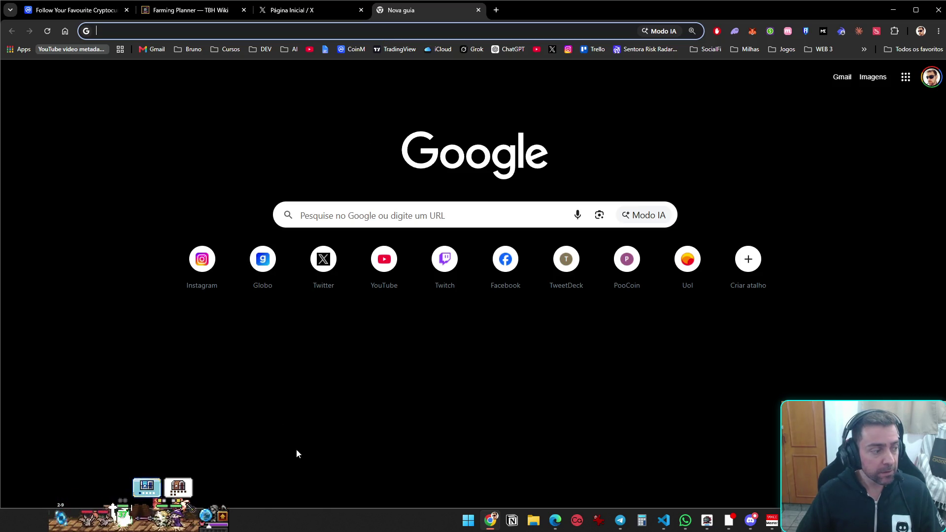
text(mini)
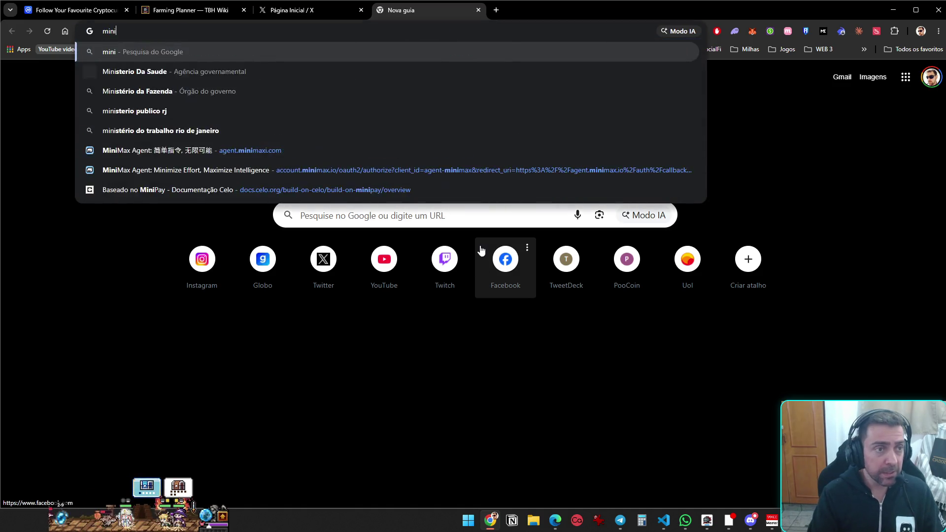
text(max)
key(Return)
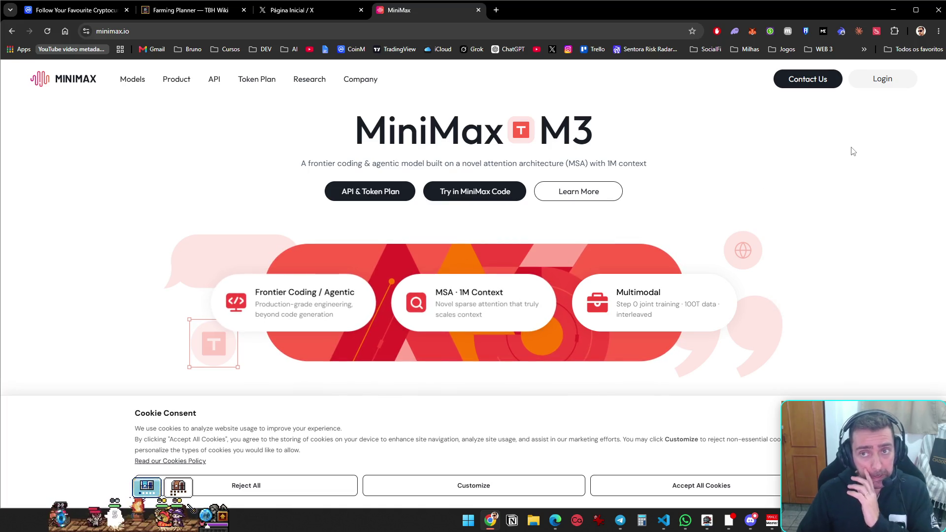
click(373, 196)
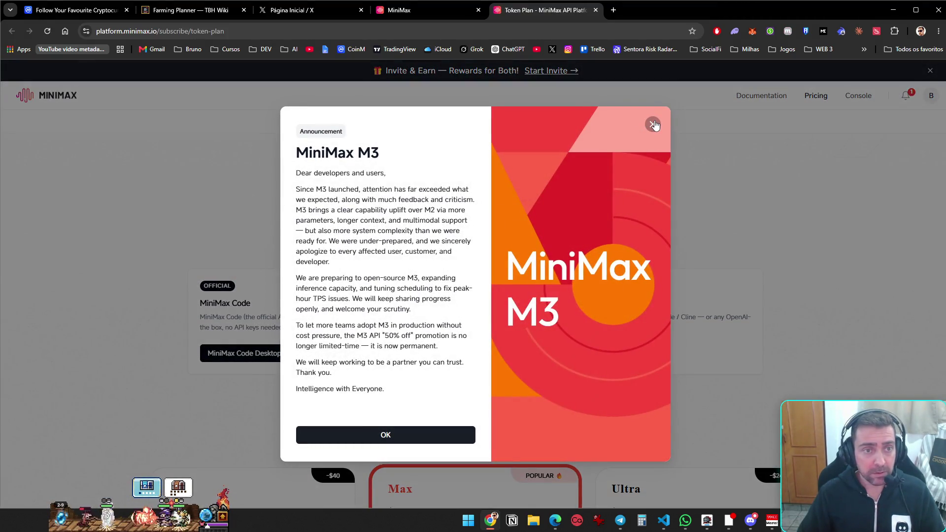
Dismiss the MiniMax M3 announcement and switch the Token Plan prices to monthly billing
click(402, 436)
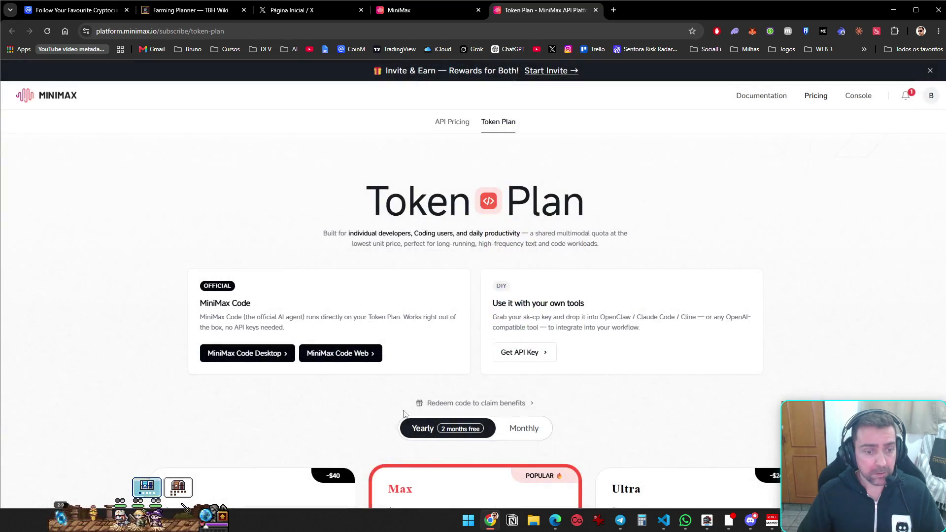
scroll(404, 371, down, 5)
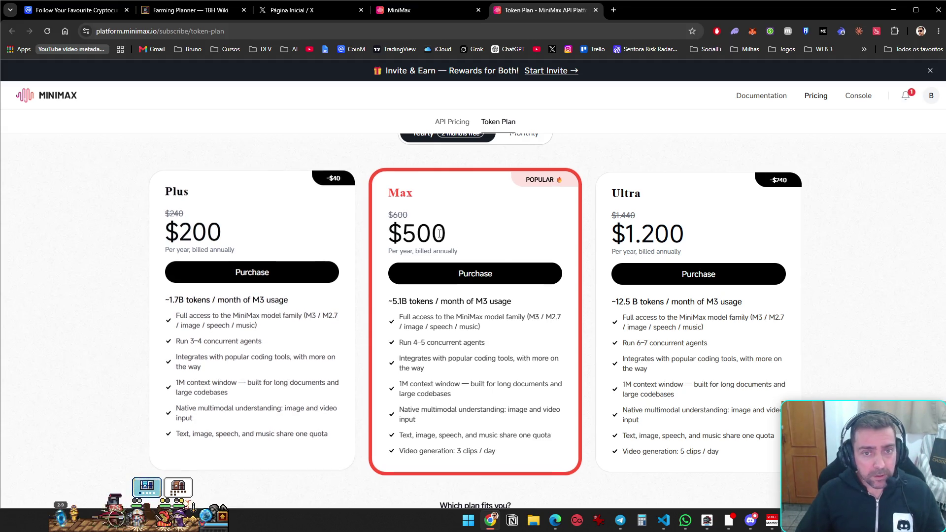
scroll(562, 239, up, 2)
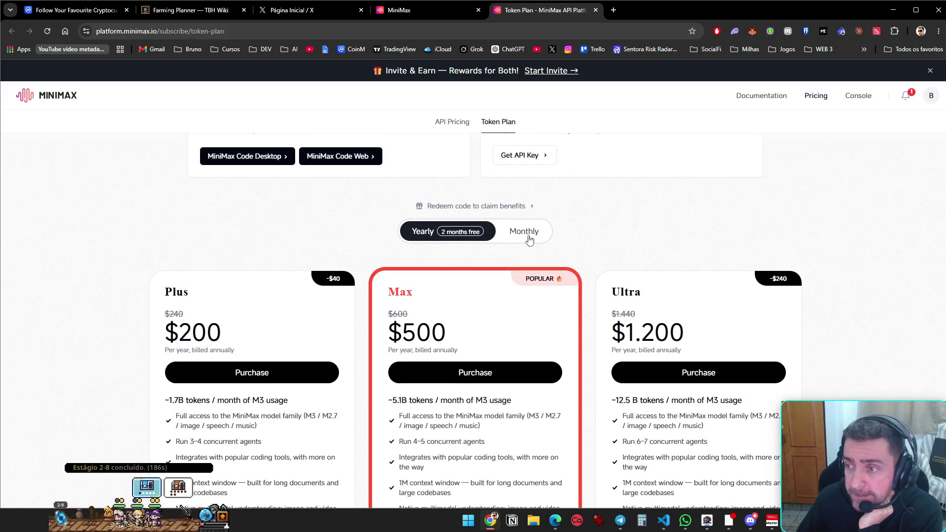
click(525, 232)
scroll(335, 240, down, 4)
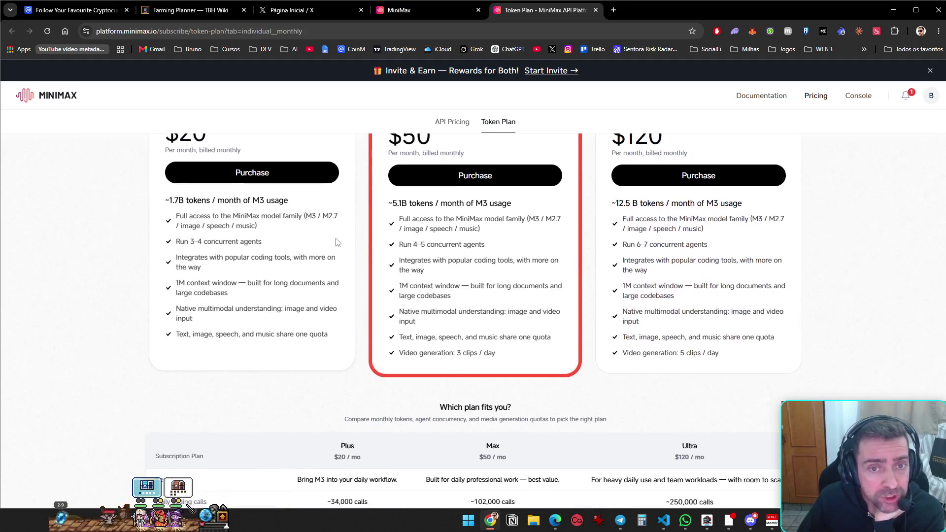
scroll(339, 242, up, 2)
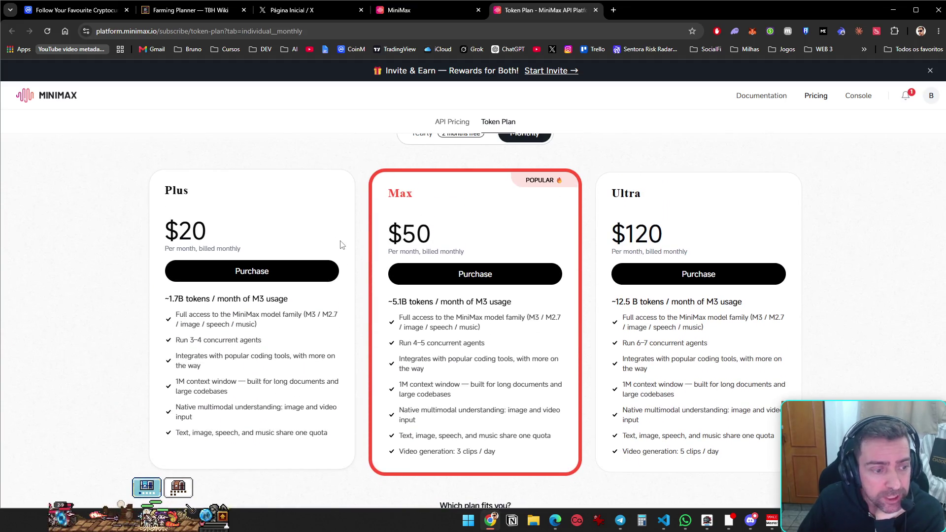
scroll(341, 245, up, 5)
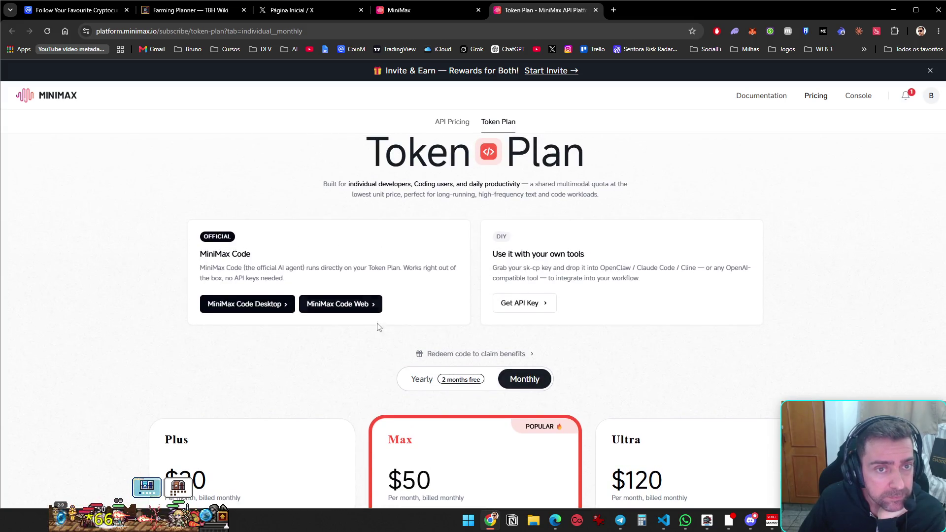
scroll(557, 301, up, 1)
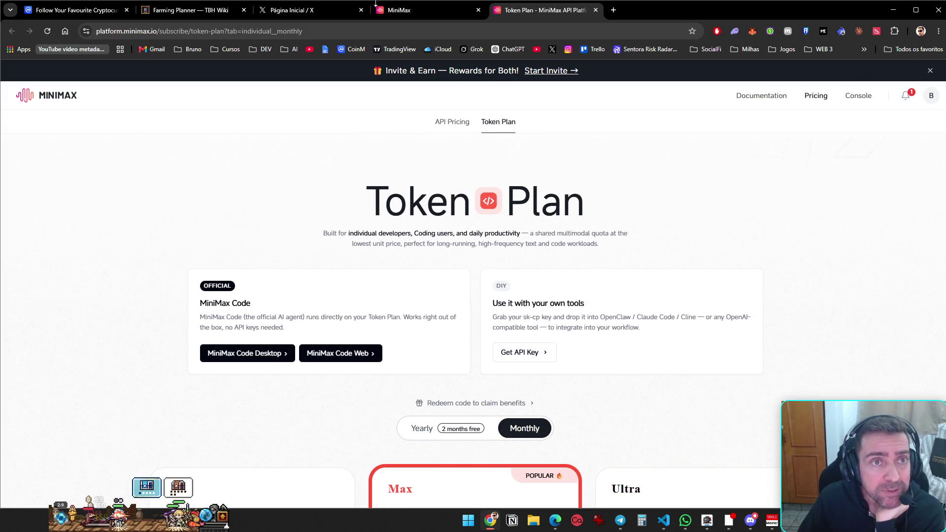
Accept cookies on the MiniMax home page and open a second Token Plan tab showing monthly prices ($20, $50, $120)
click(377, 5)
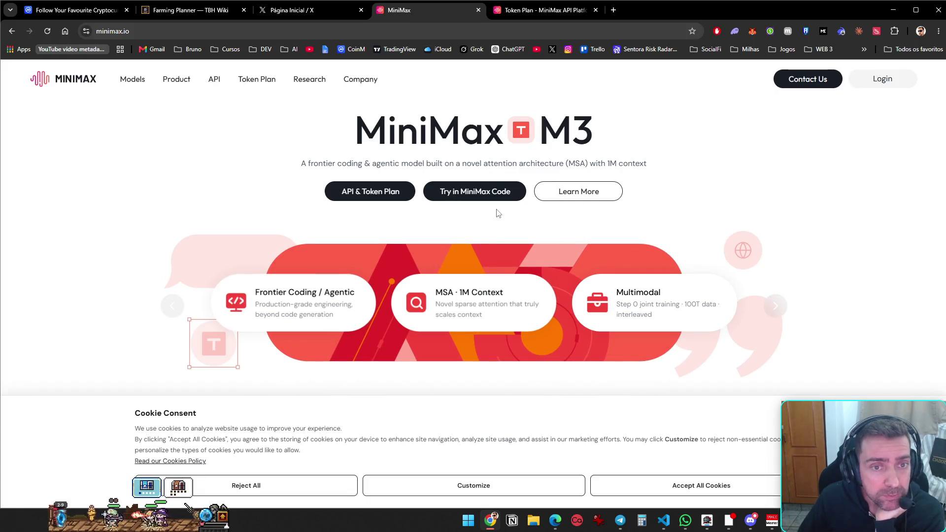
scroll(486, 226, down, 7)
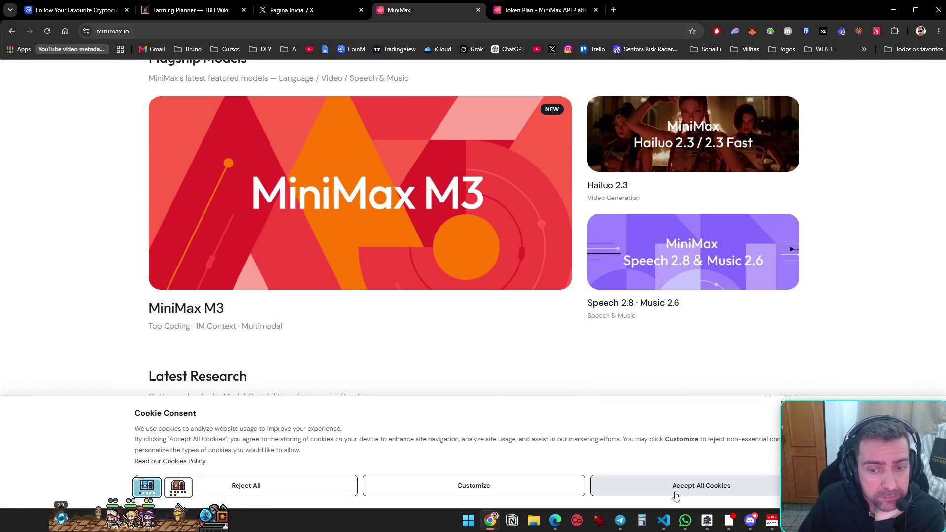
click(329, 482)
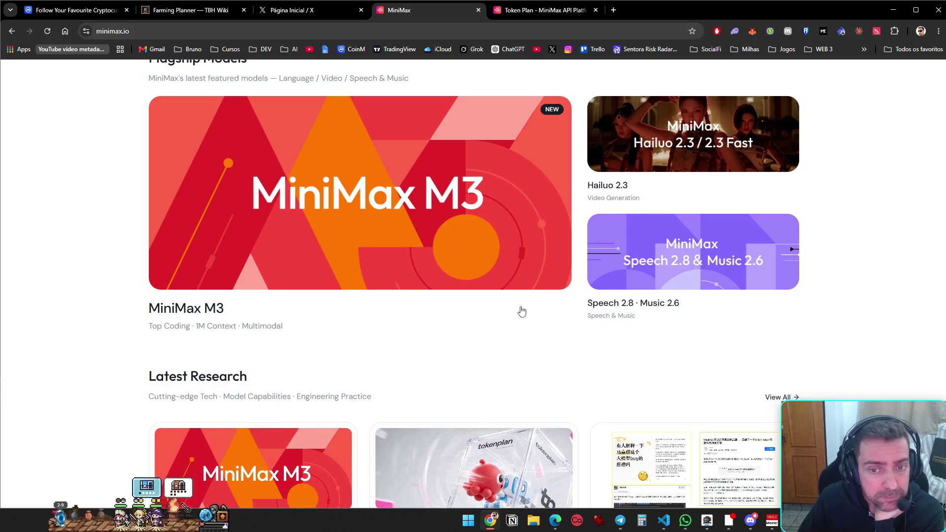
scroll(522, 312, down, 4)
scroll(499, 467, up, 12)
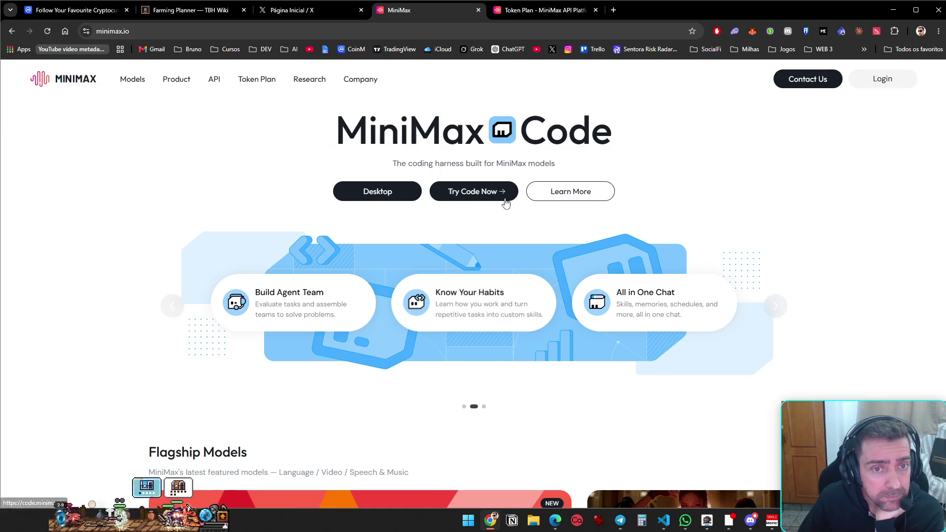
click(272, 80)
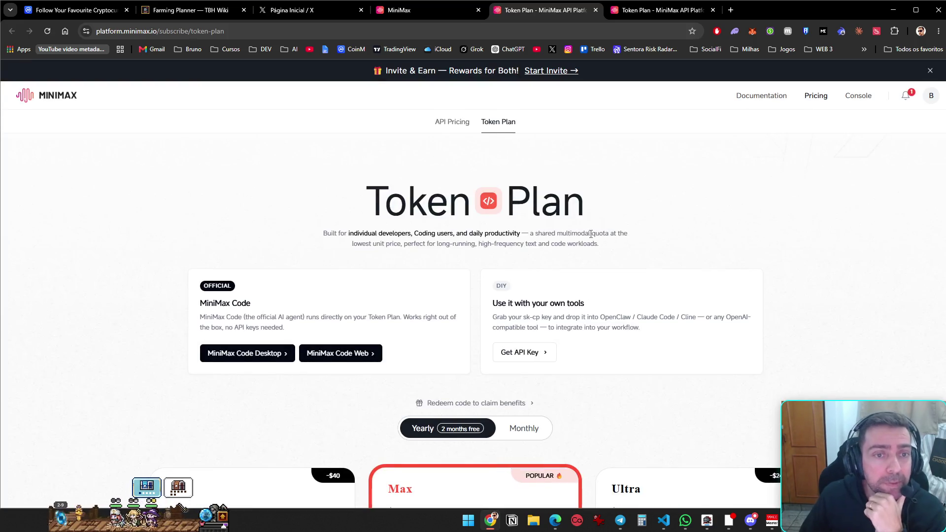
scroll(585, 273, down, 4)
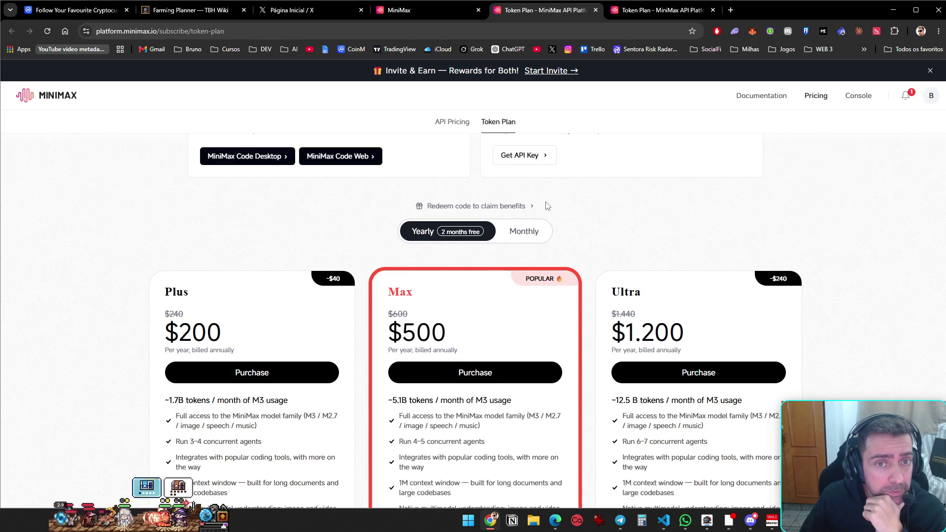
scroll(536, 374, down, 4)
scroll(558, 245, up, 3)
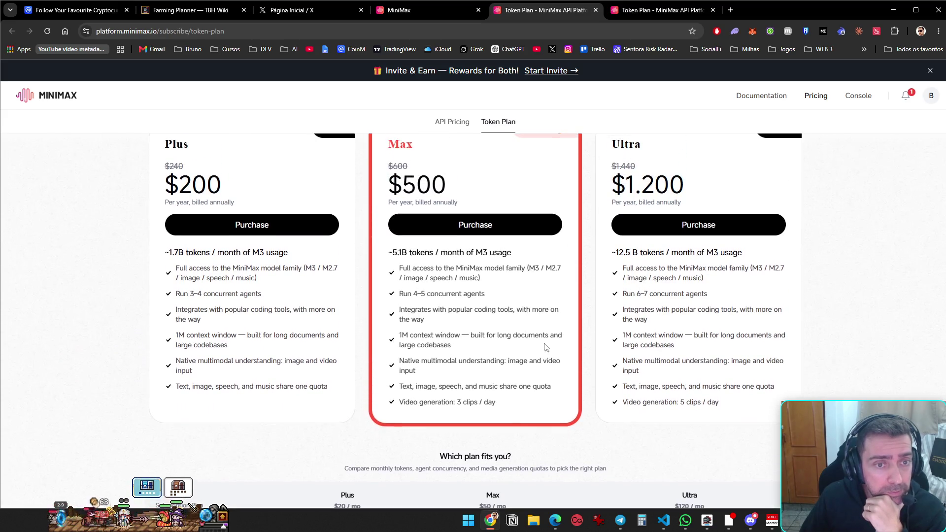
click(524, 182)
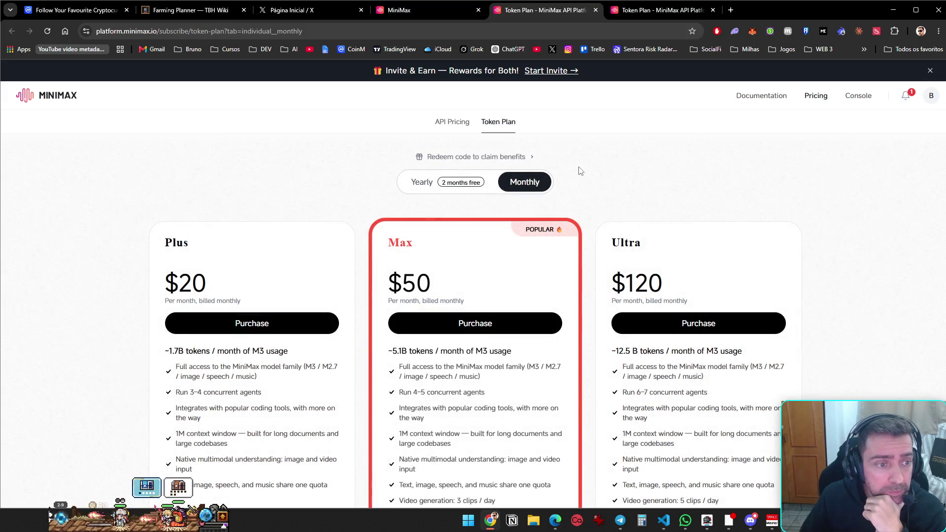
scroll(581, 171, down, 5)
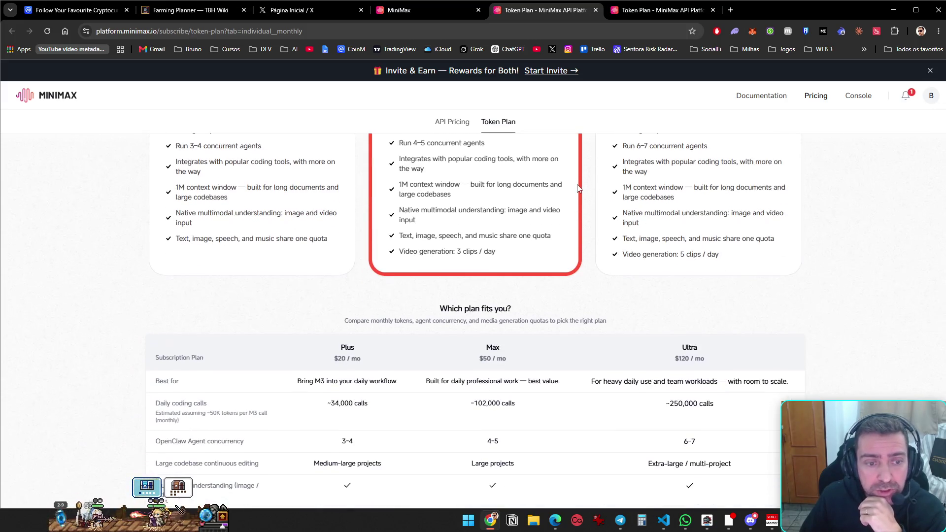
scroll(578, 188, down, 7)
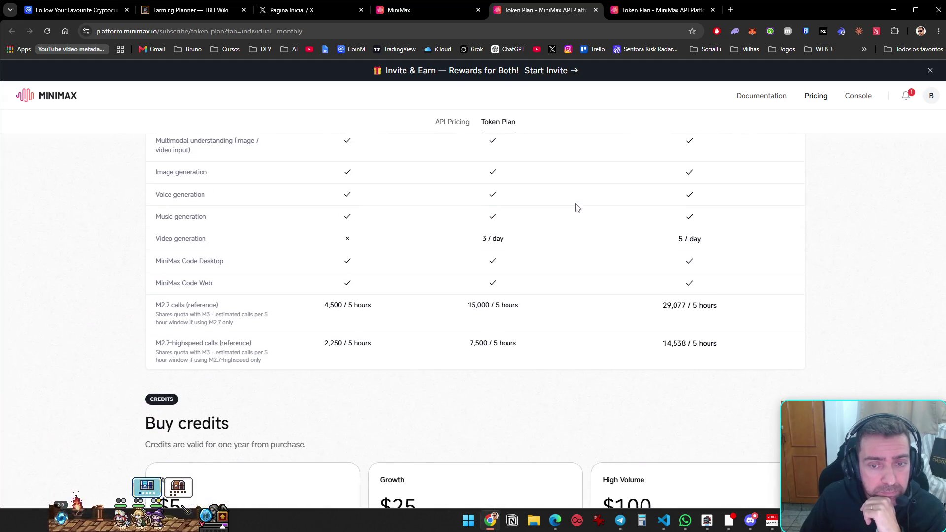
scroll(576, 238, up, 15)
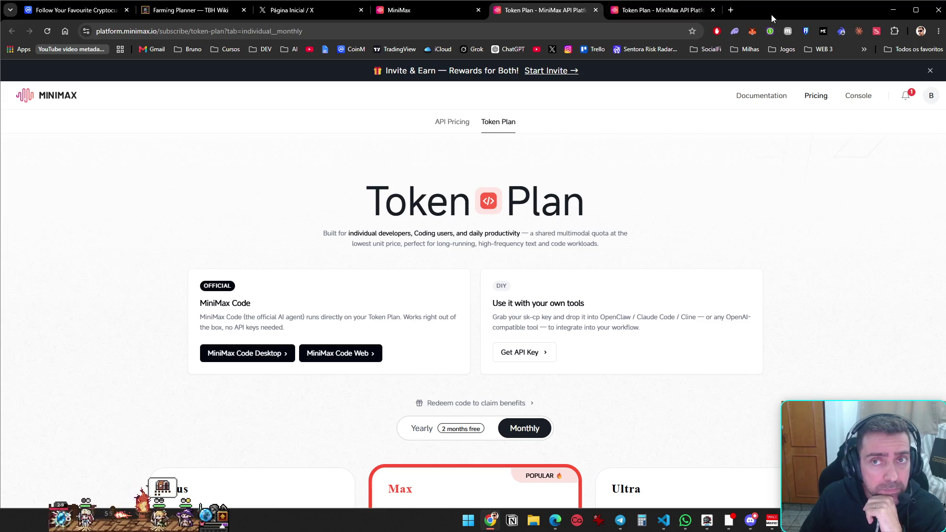
Open Google Gemini in a new tab with its sidebar expanded, then return to the second Token Plan tab
click(731, 8)
text(gem)
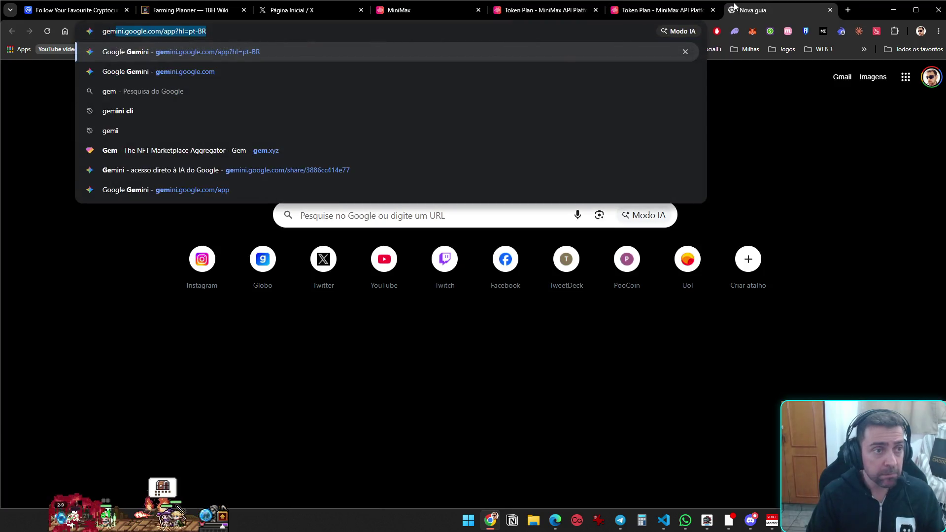
key(Return)
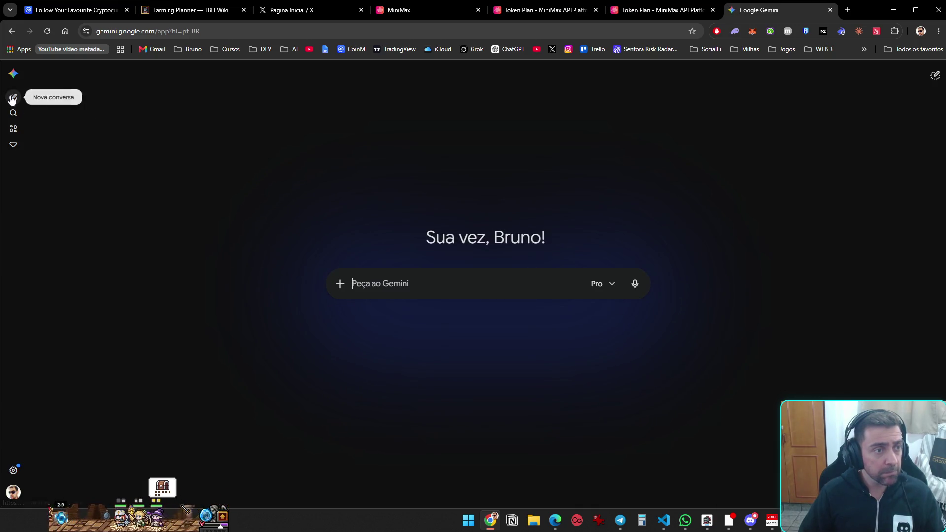
click(13, 74)
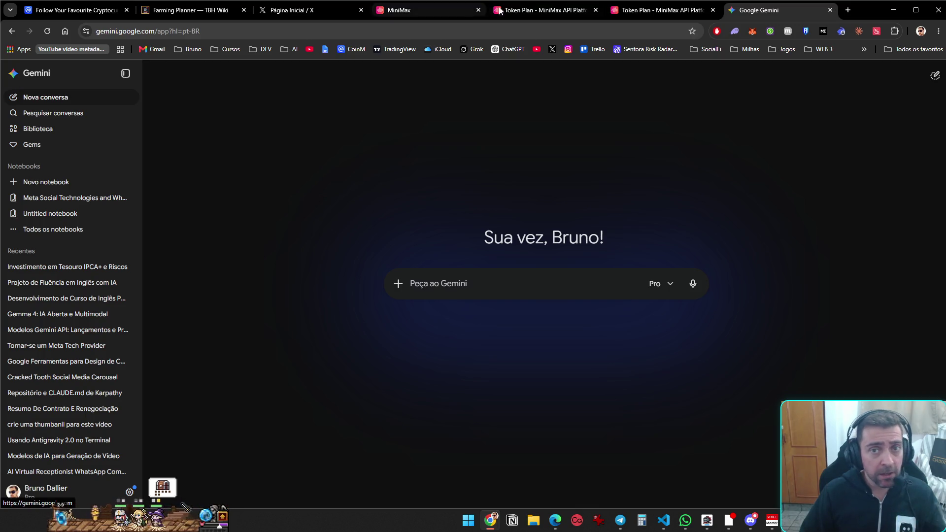
click(652, 12)
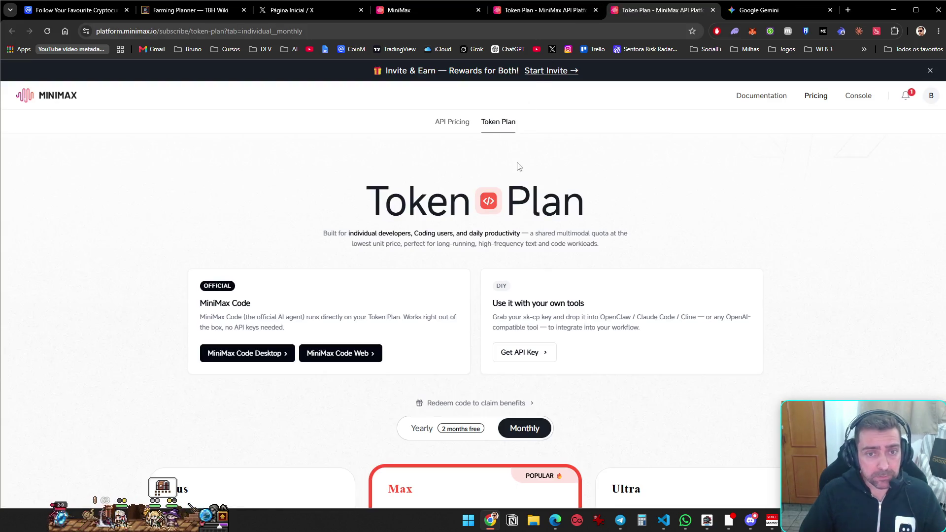
Scroll to the Token Plan comparison table, then send 'oi' to the Hermes agent in VS Code
scroll(525, 168, down, 6)
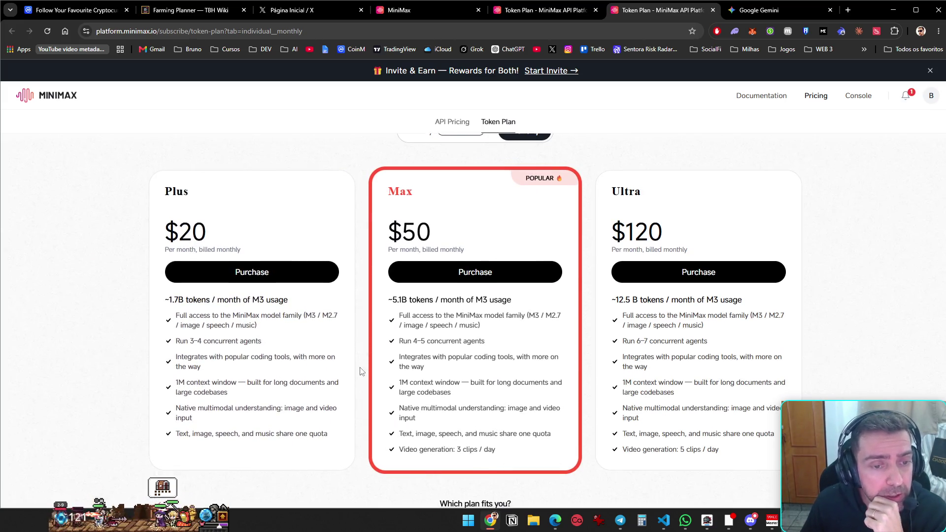
scroll(362, 371, down, 3)
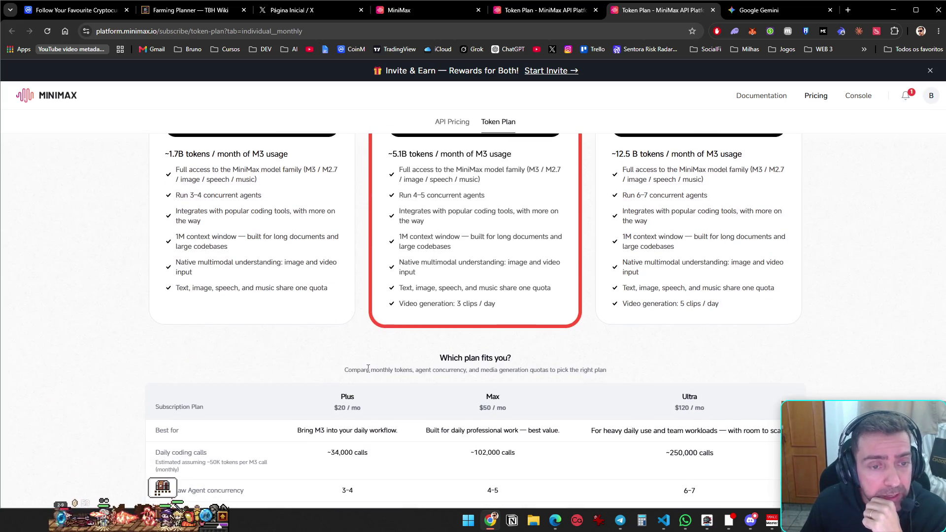
click(664, 520)
text(oi)
key(Return)
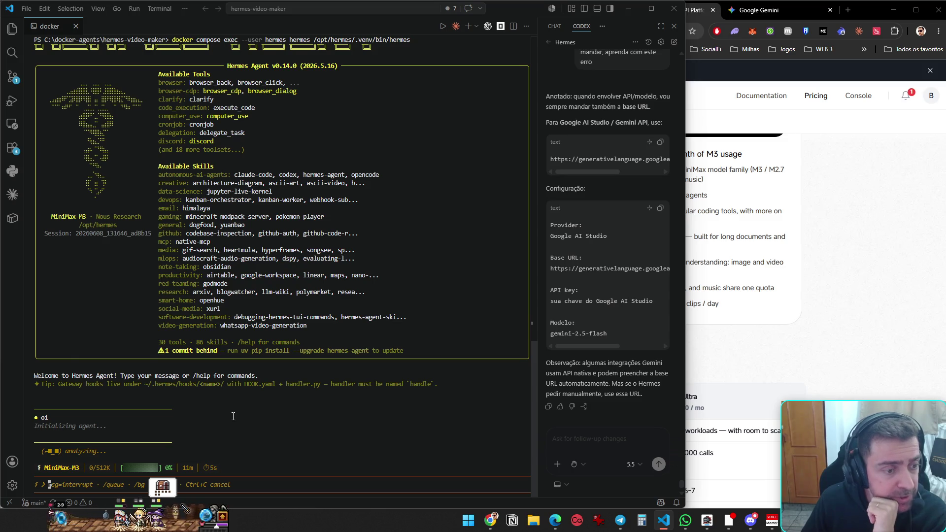
key(alt+Tab)
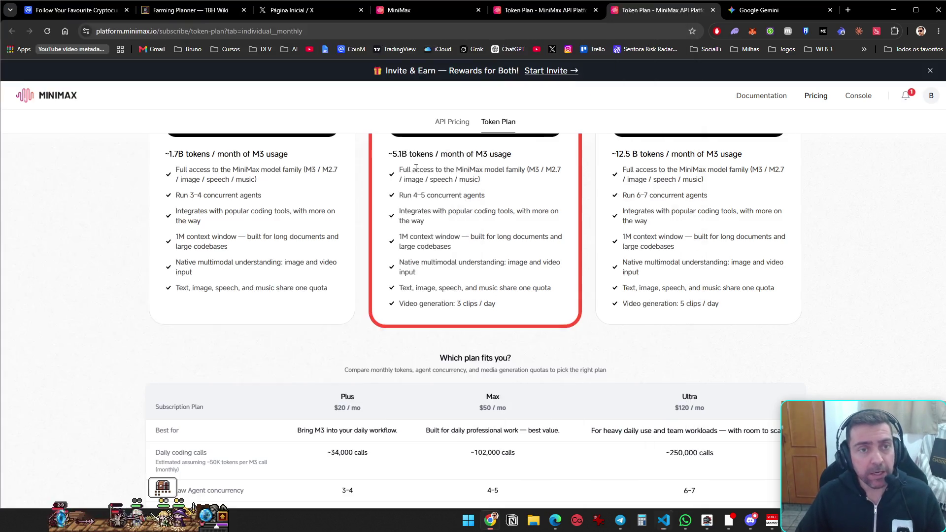
Search the web for 'minimax m3' and open the MiniMax M3 model page in a new tab
click(298, 30)
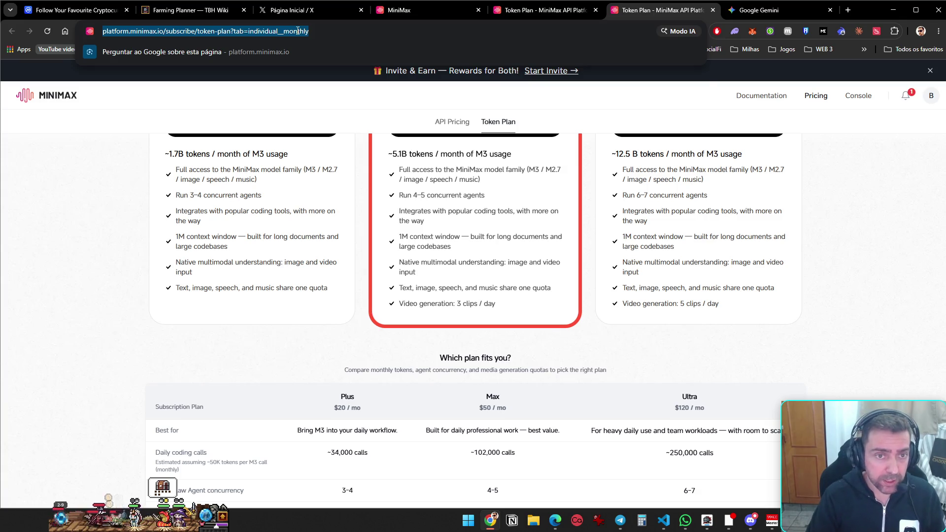
text(minimax m3)
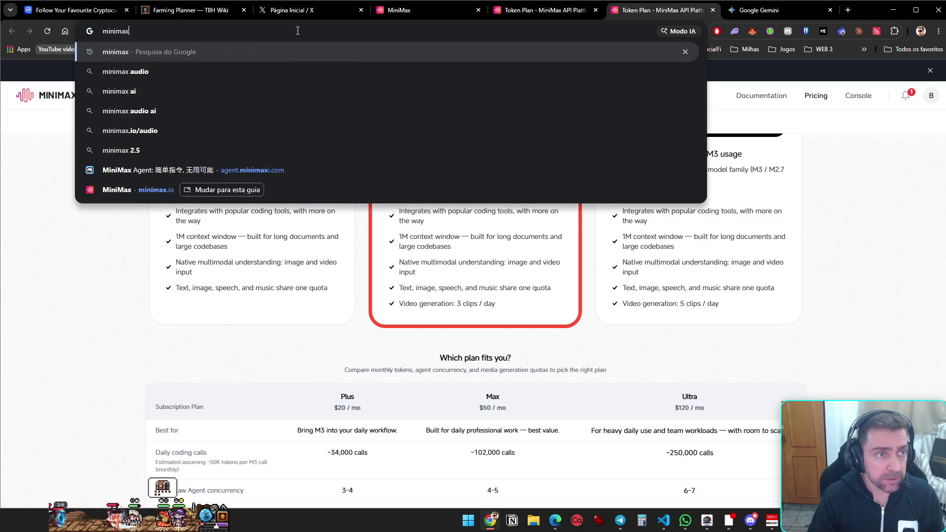
key(Return)
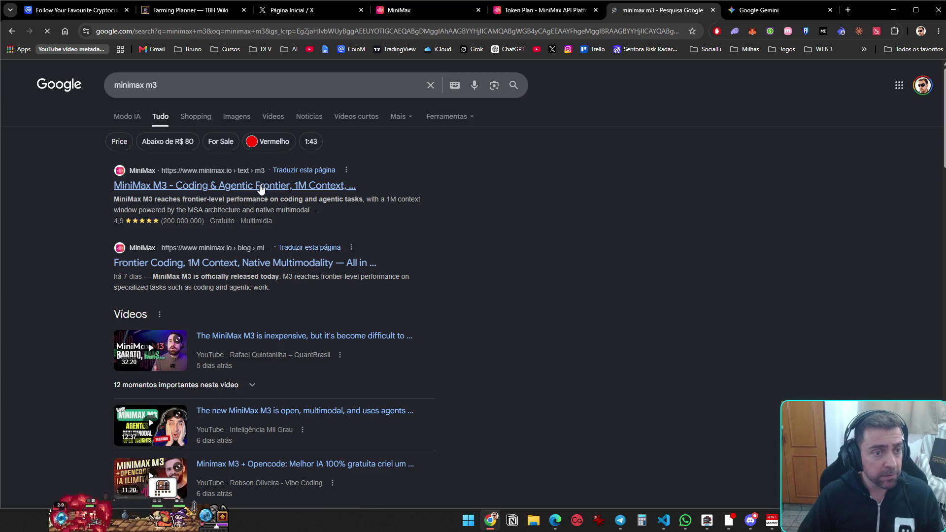
middle_click(260, 186)
click(676, 15)
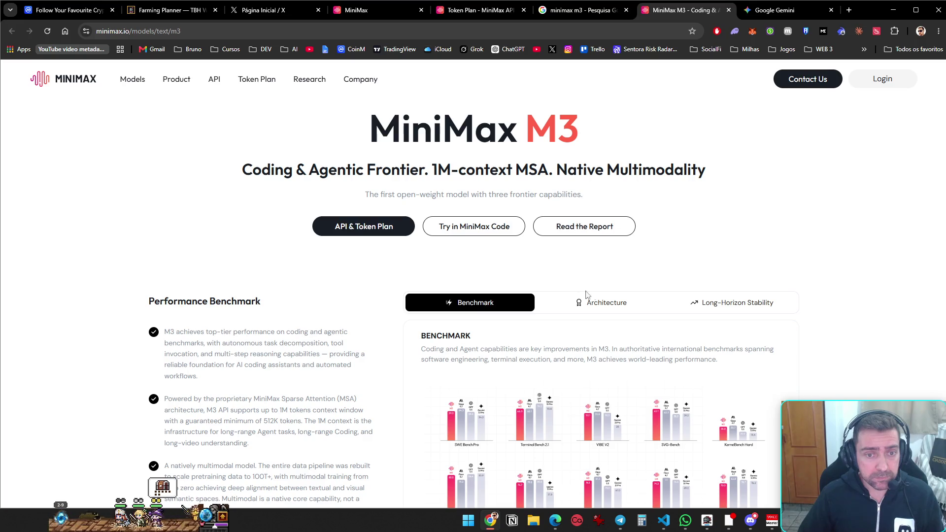
scroll(741, 247, down, 7)
scroll(741, 294, up, 7)
Log in to MiniMax, close the API platform tab, and open Token Plan in a new tab
mouse_move(158, 93)
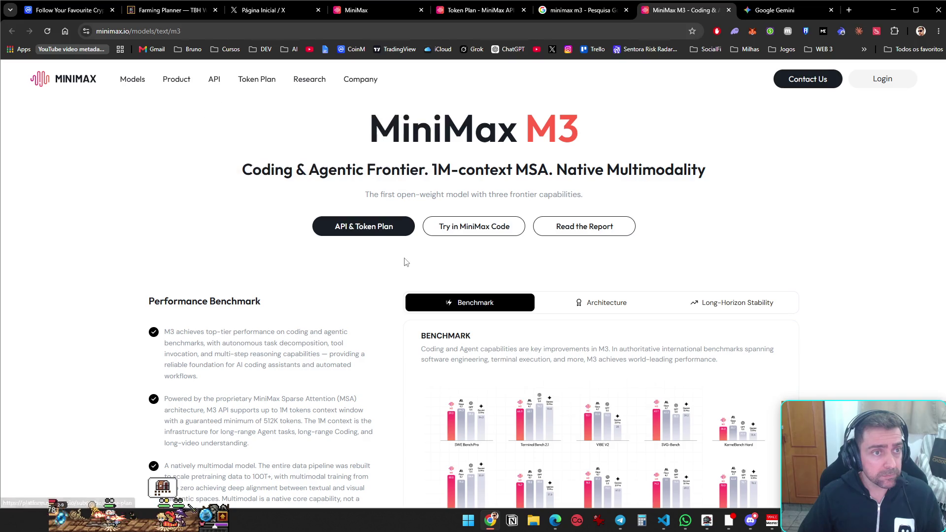
mouse_move(134, 82)
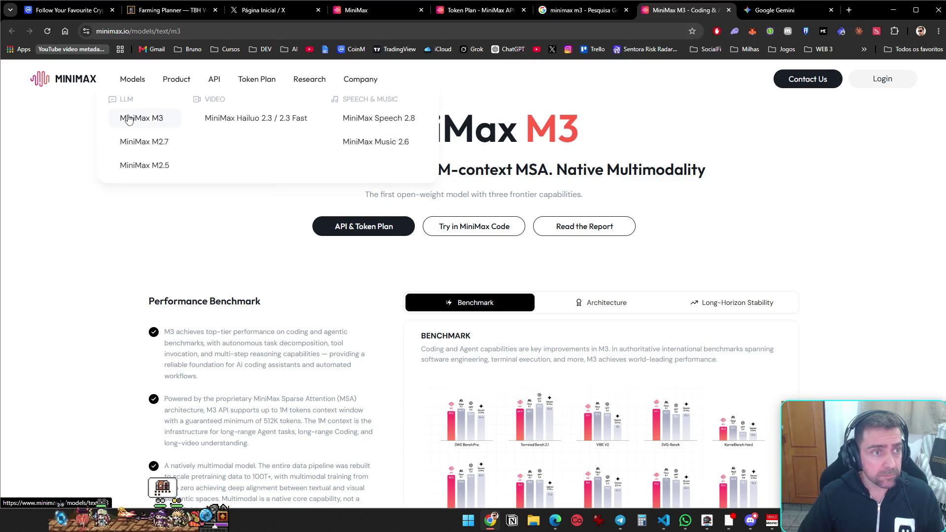
click(886, 84)
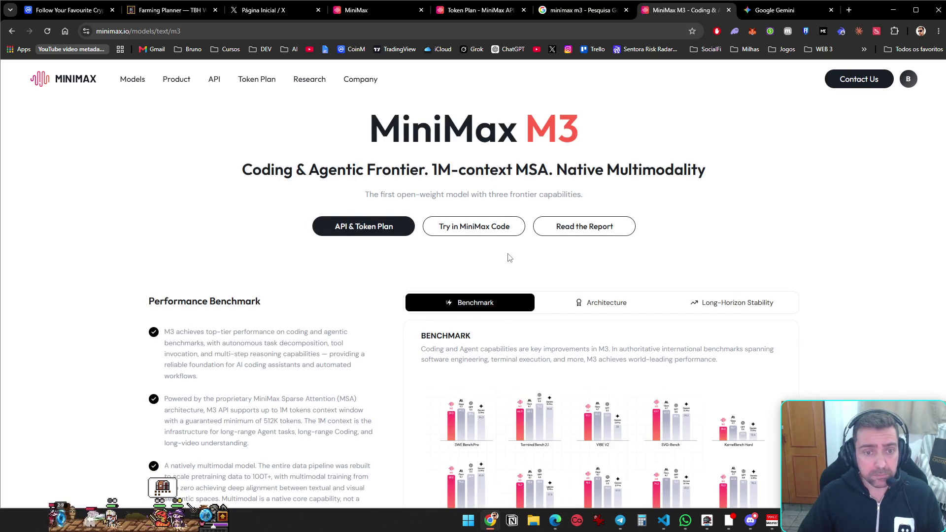
click(908, 79)
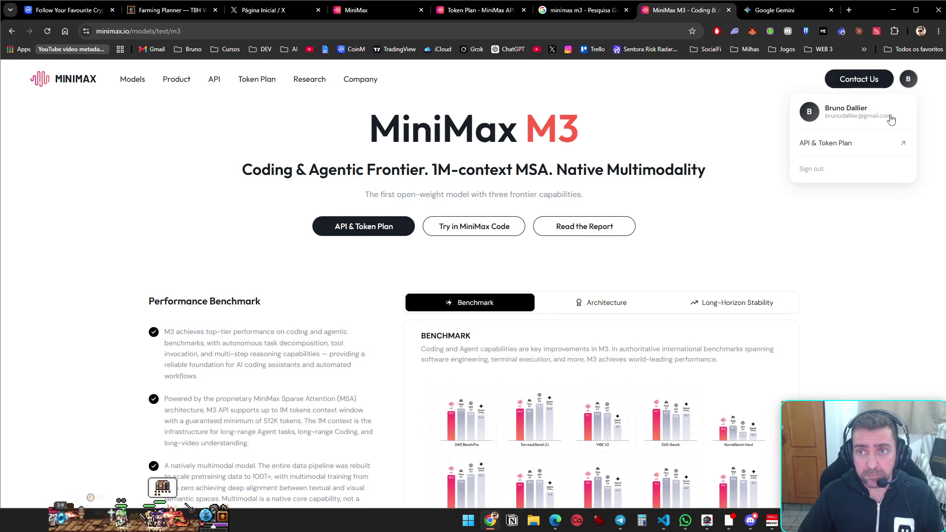
click(845, 143)
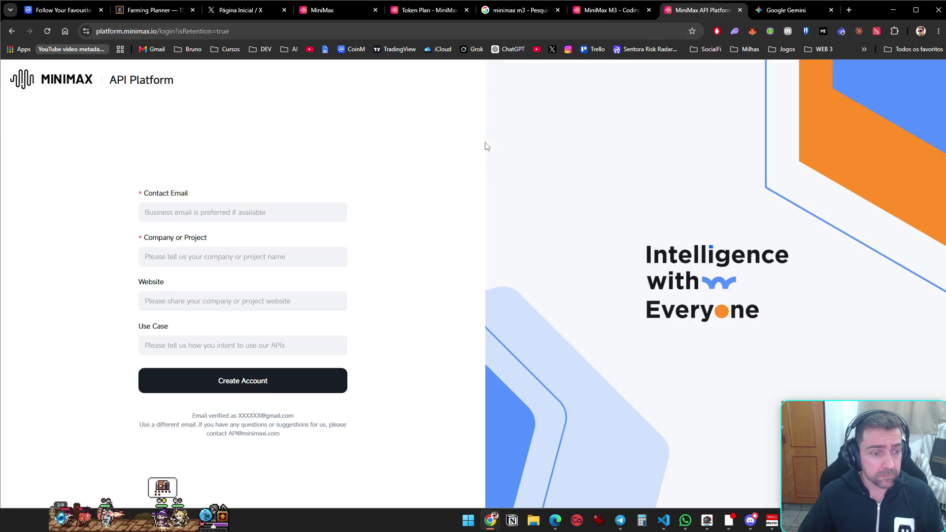
key(ctrl+w)
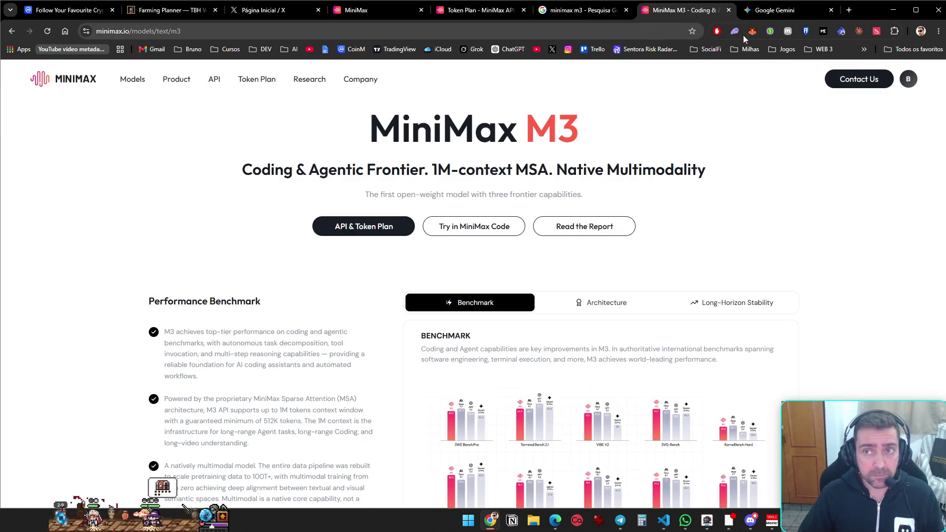
click(255, 81)
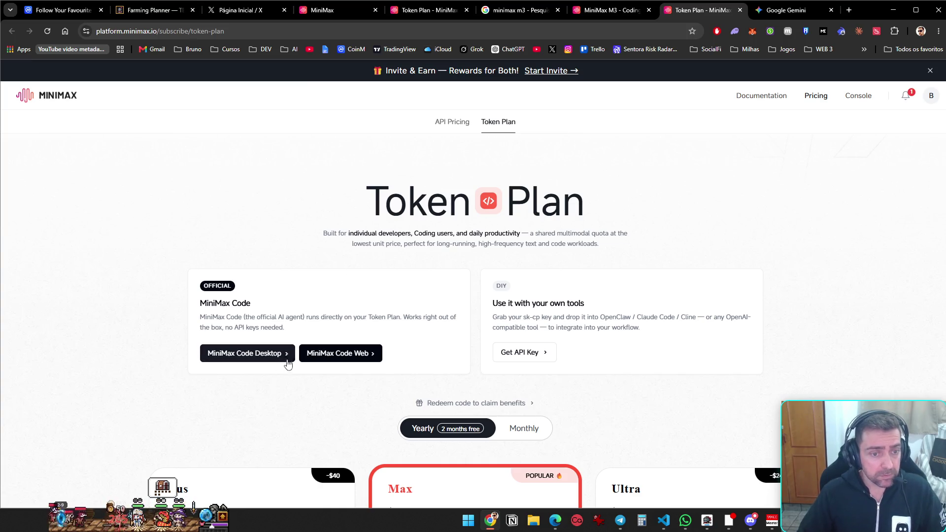
Open MiniMax Code Web and bring up the subscription plans from the account menu
click(348, 357)
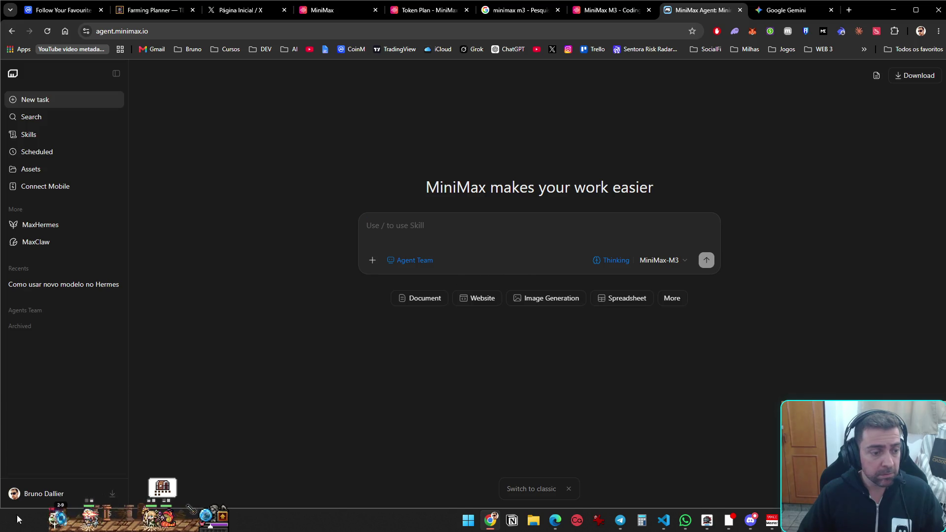
click(49, 494)
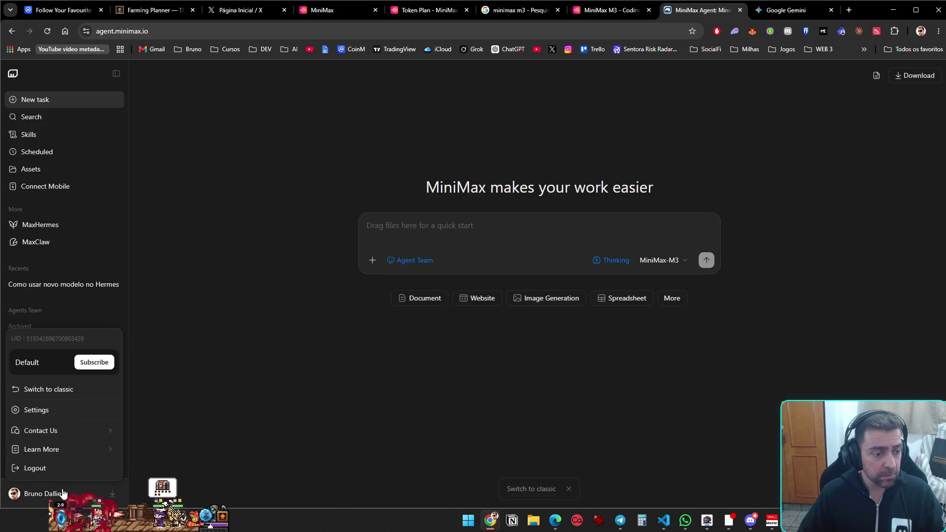
click(103, 364)
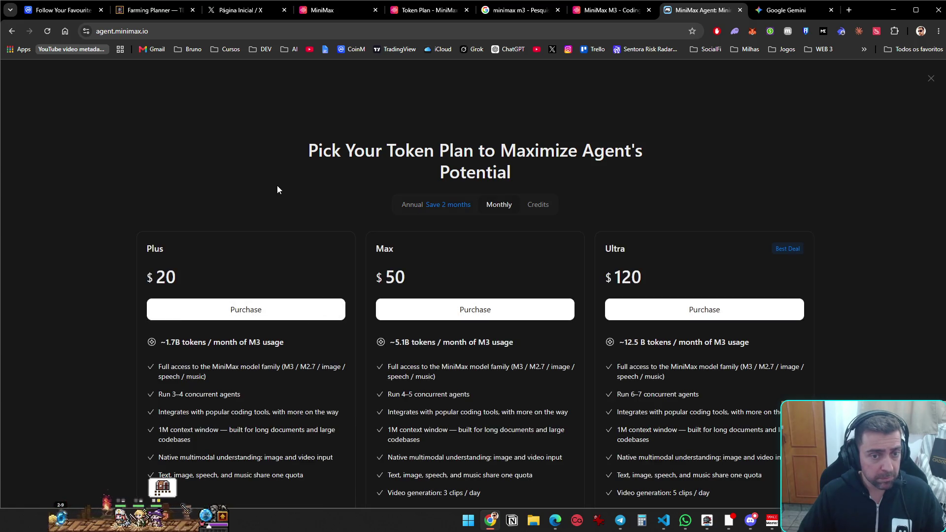
click(213, 30)
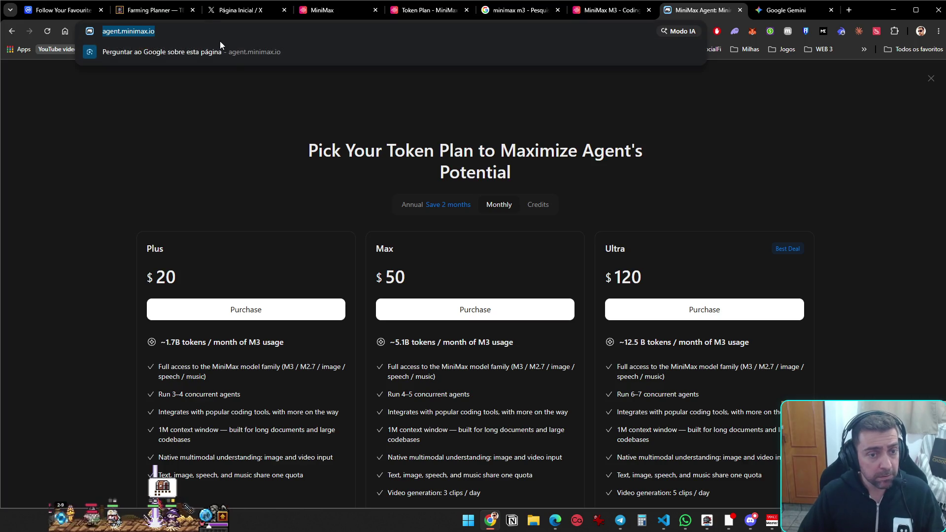
click(247, 129)
Compare Credits, Monthly and Annual plans, ending on annual pricing: Plus $200, Max $500, Ultra $1200
scroll(432, 202, down, 1)
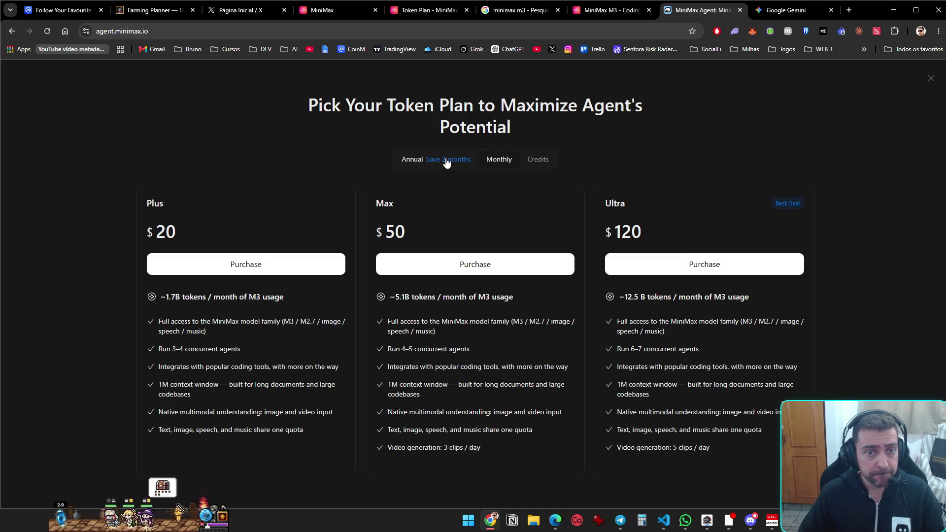
click(541, 160)
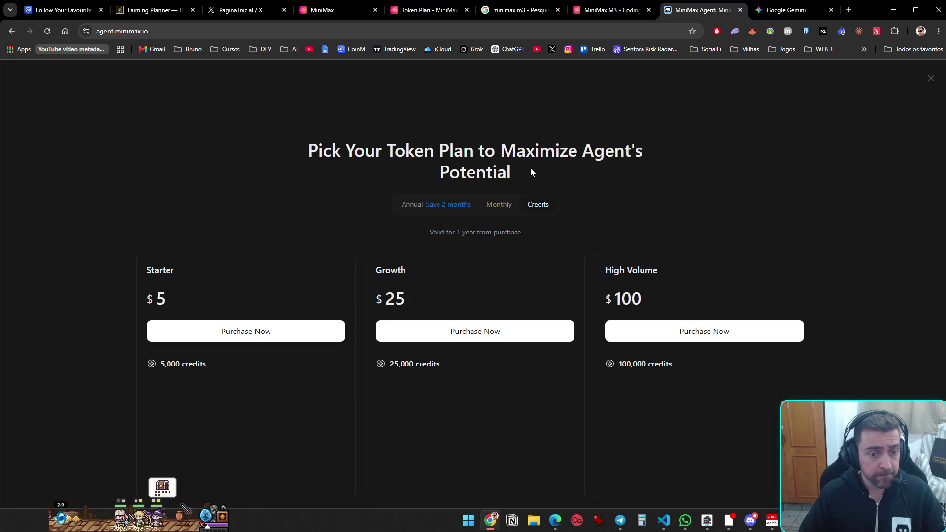
click(486, 211)
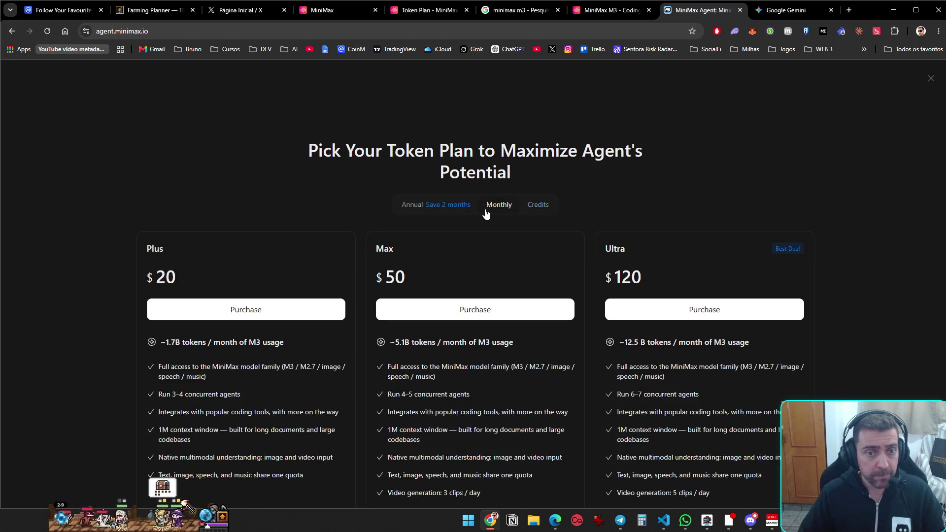
click(417, 206)
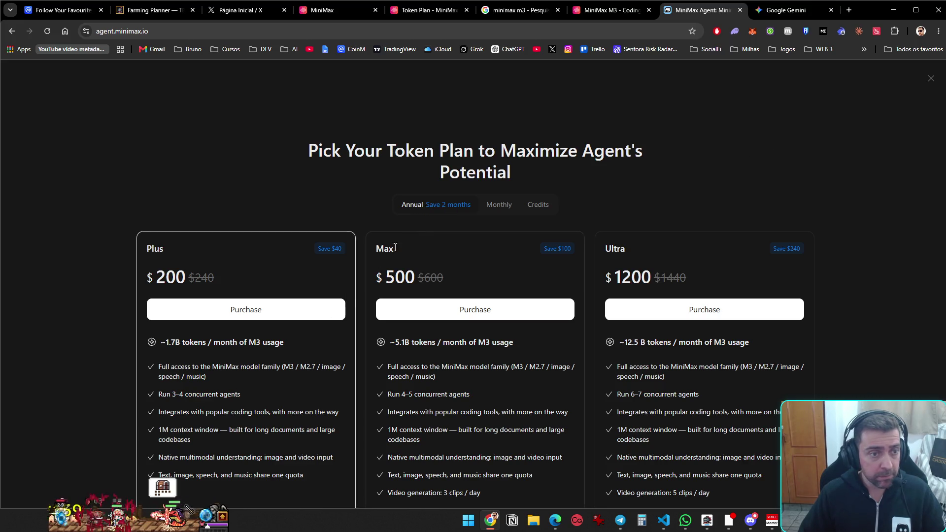
scroll(753, 188, down, 1)
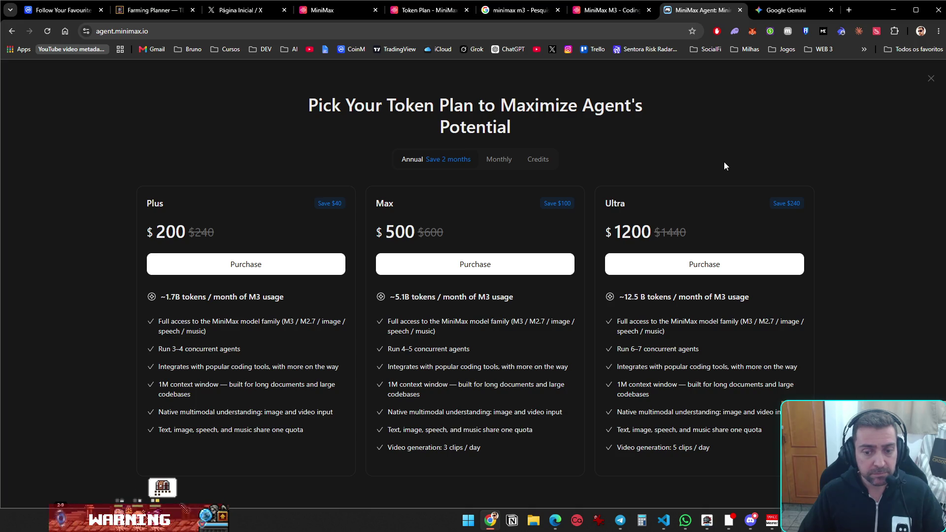
In VS Code, restart Hermes with the previous docker compose command plus 'model' to list providers
mouse_move(664, 520)
click(639, 501)
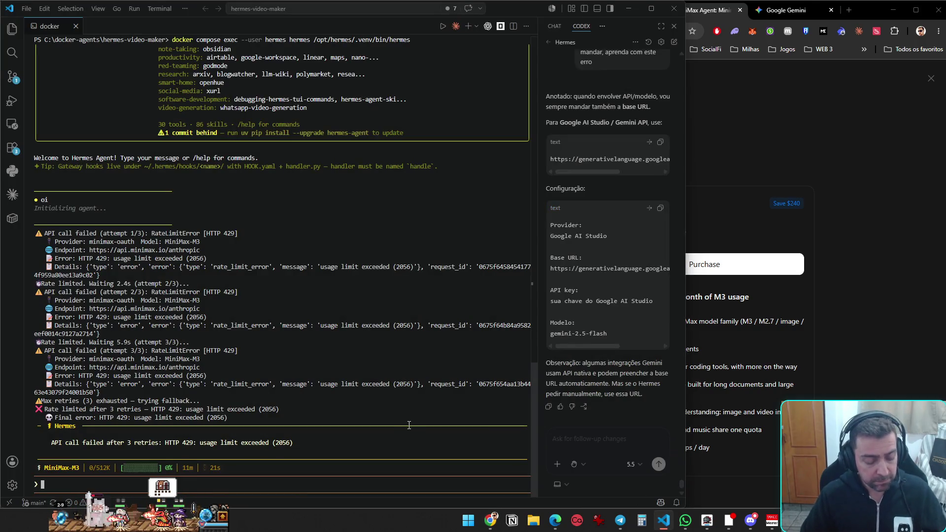
key(ctrl+c)
key(Up)
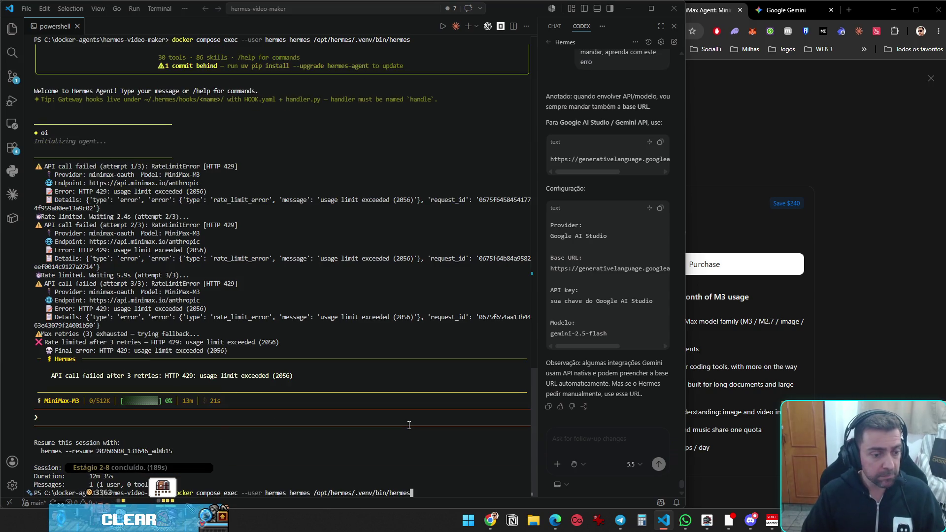
text(model)
key(Return)
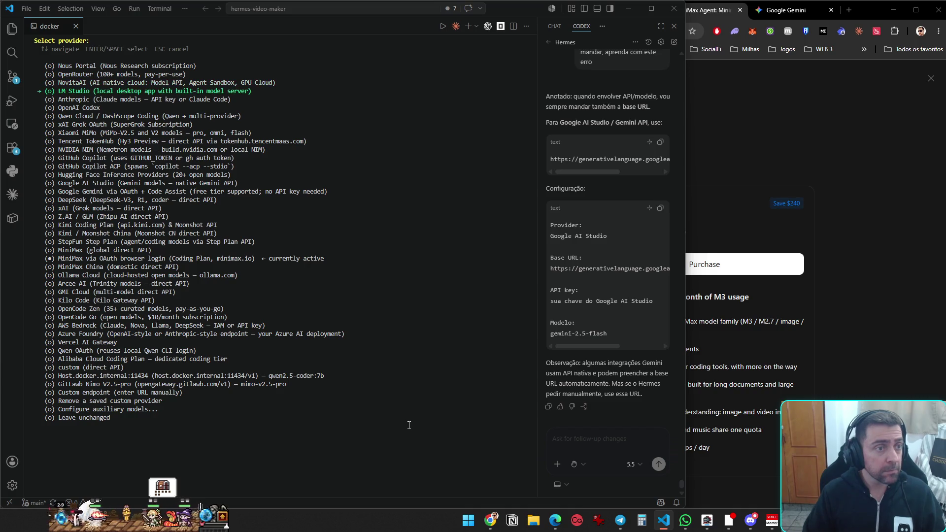
Choose OpenAI Codex from the Hermes provider list
key(Down)
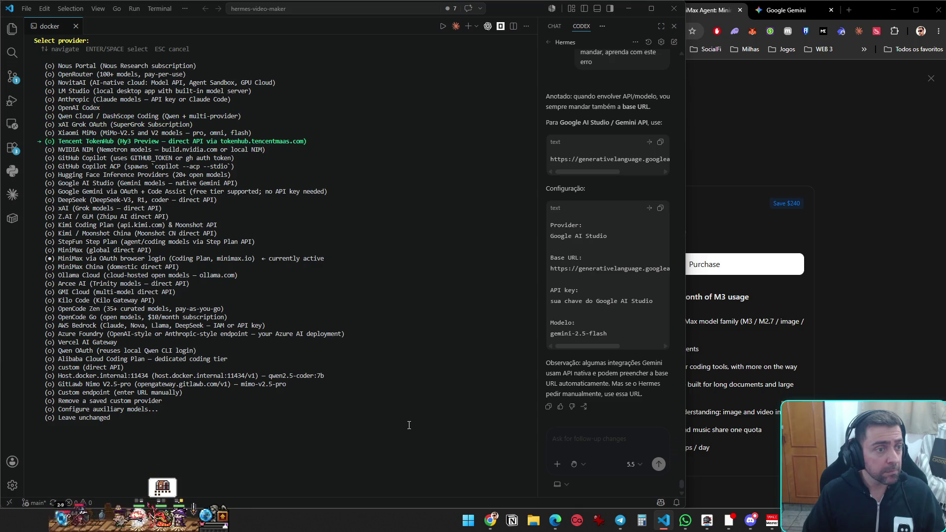
key(Down)
key(Down)
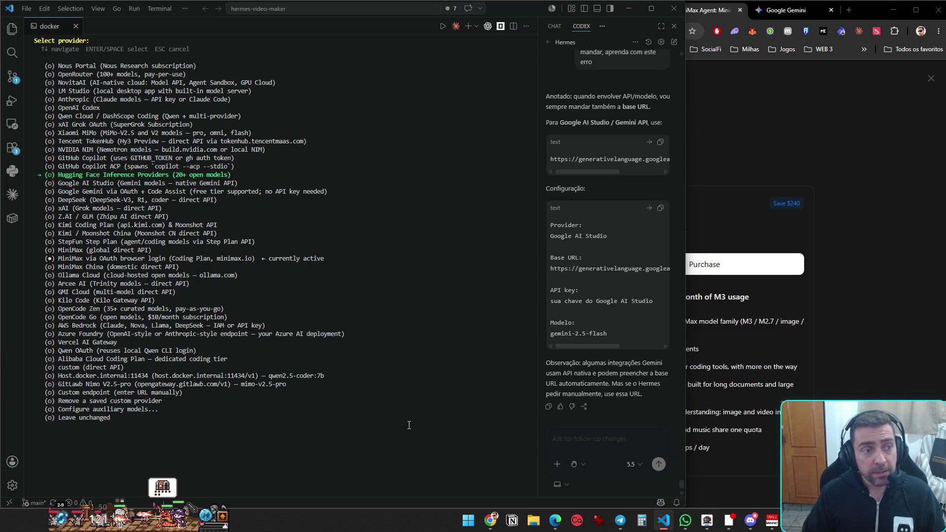
key(Down)
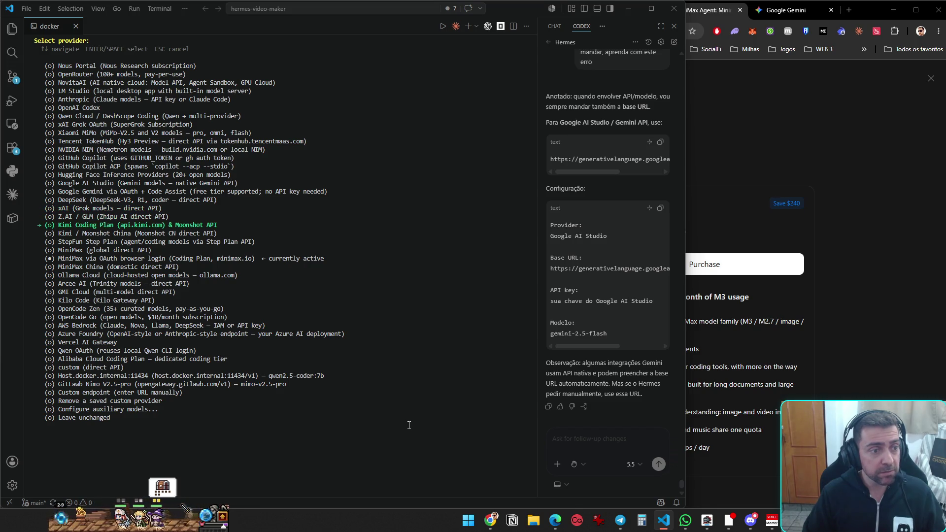
key(Down)
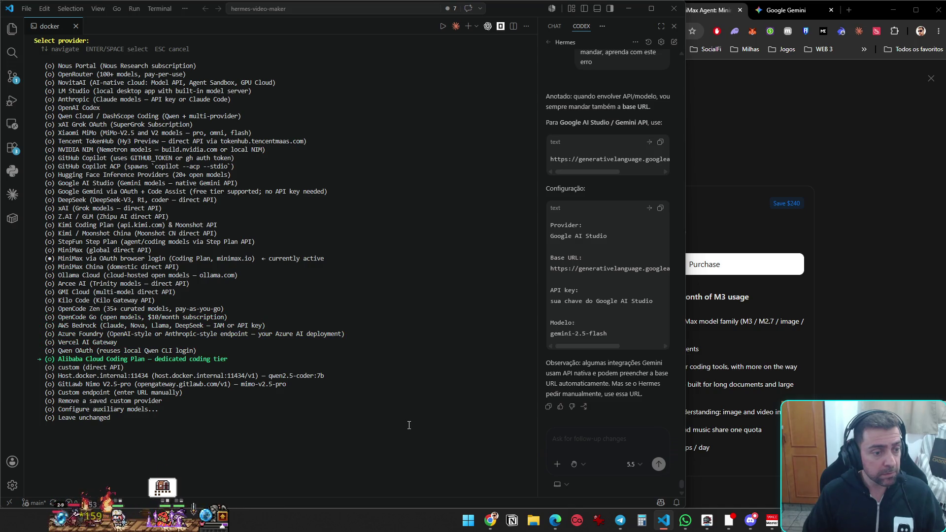
key(Down)
key(Down)
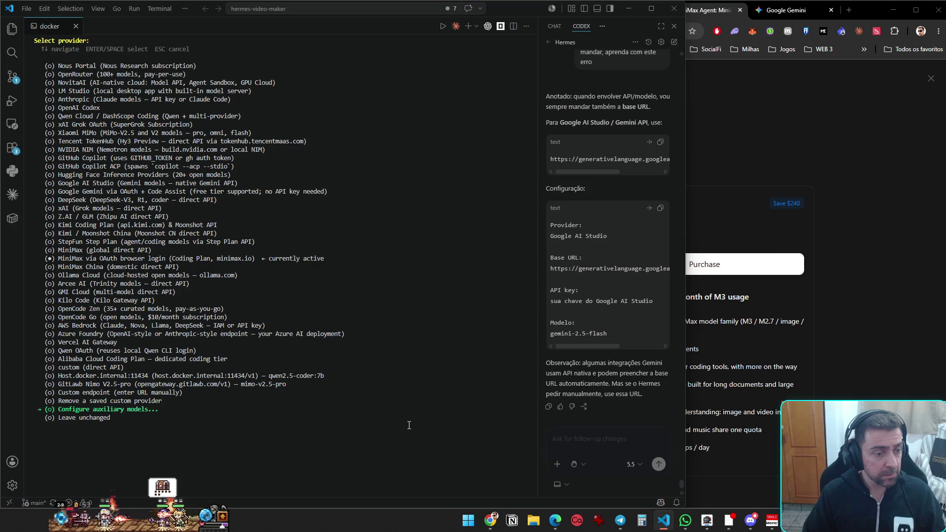
key(Down)
key(Down)
key(Down)
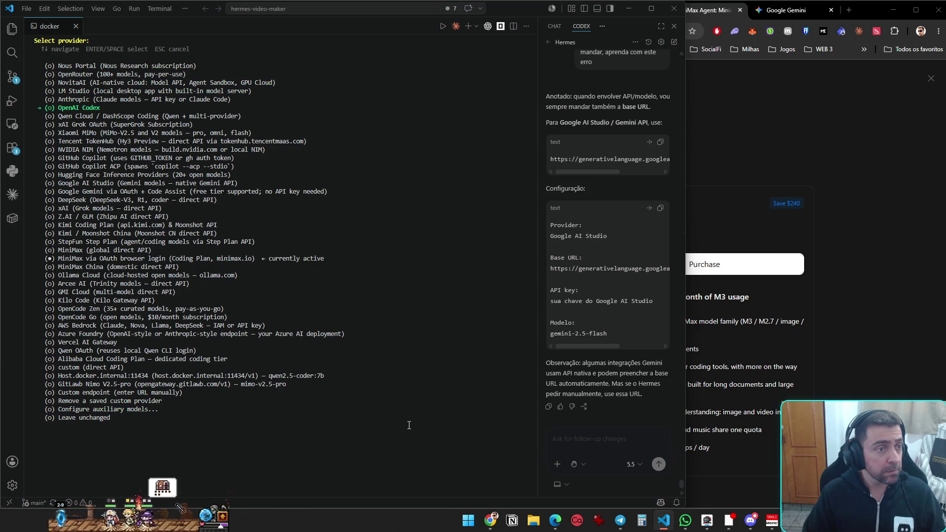
key(Return)
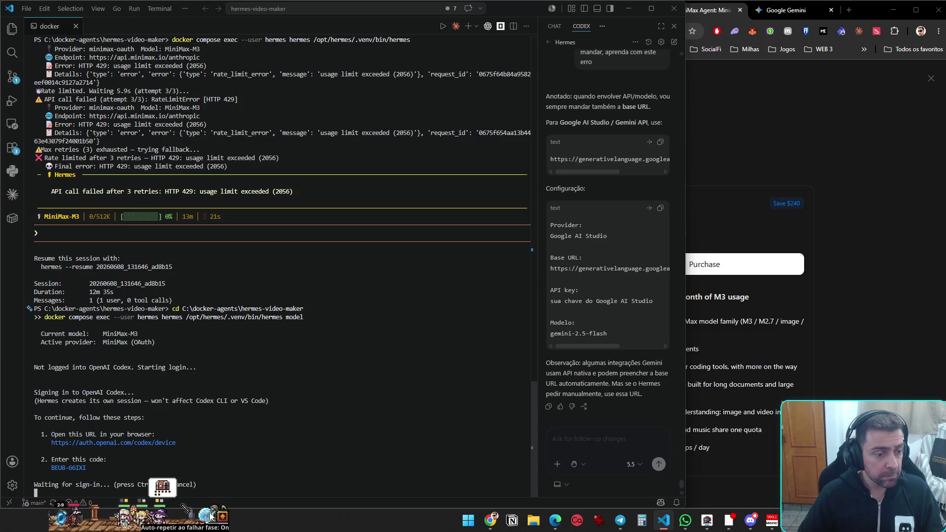
Copy the device sign-in code, cancel the Codex login, and minimize VS Code
drag(103, 468, 37, 469)
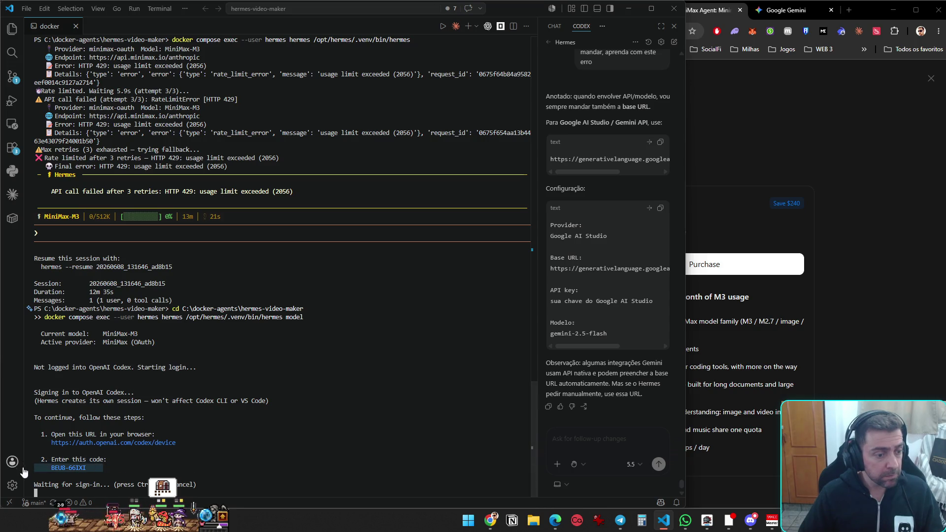
key(ctrl+c)
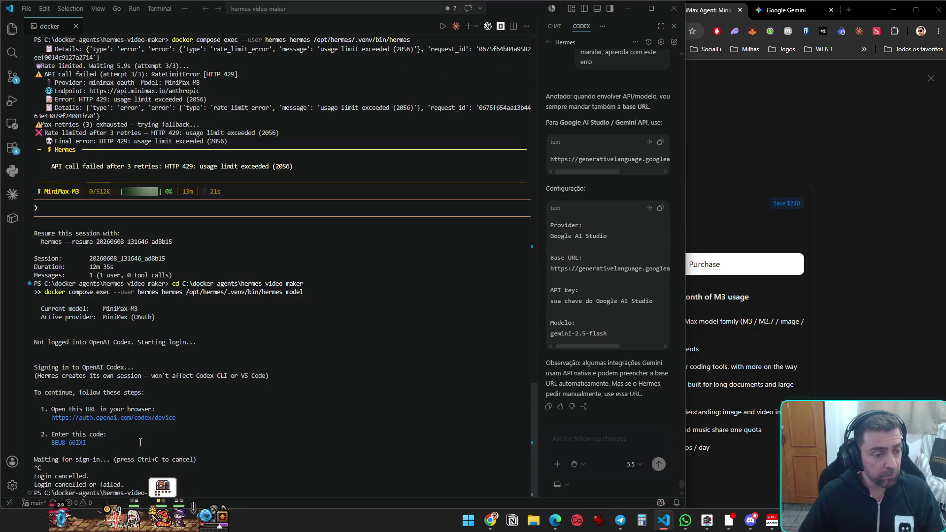
drag(89, 444, 40, 444)
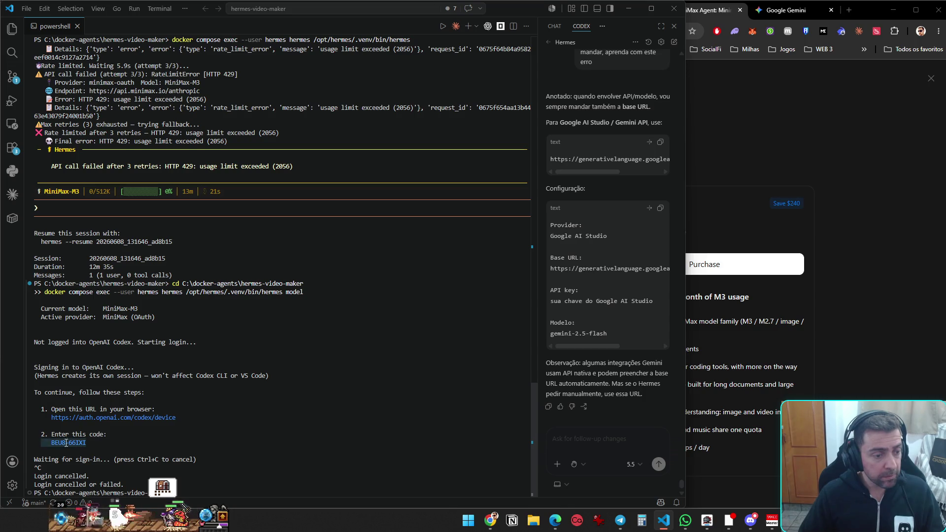
click(630, 9)
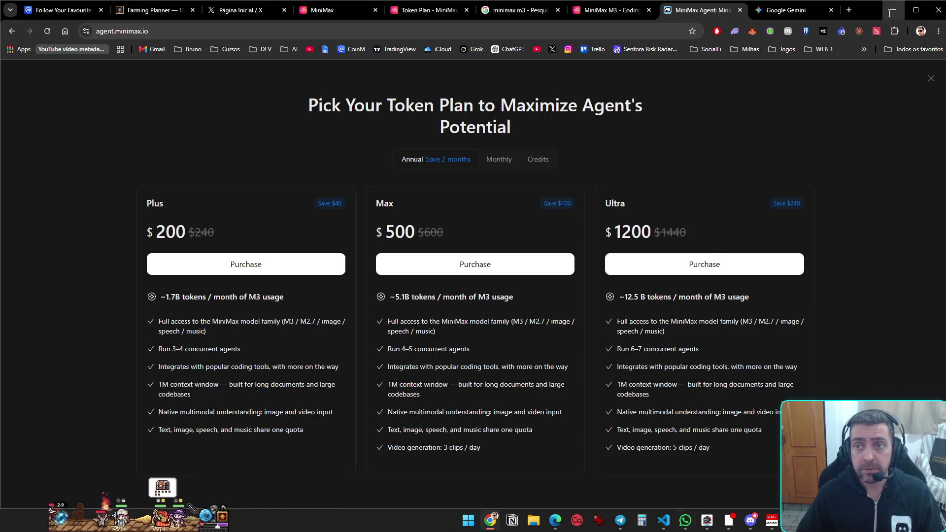
Turn off Discord's streamer mode, then minimize the Discord window
key(alt+Tab)
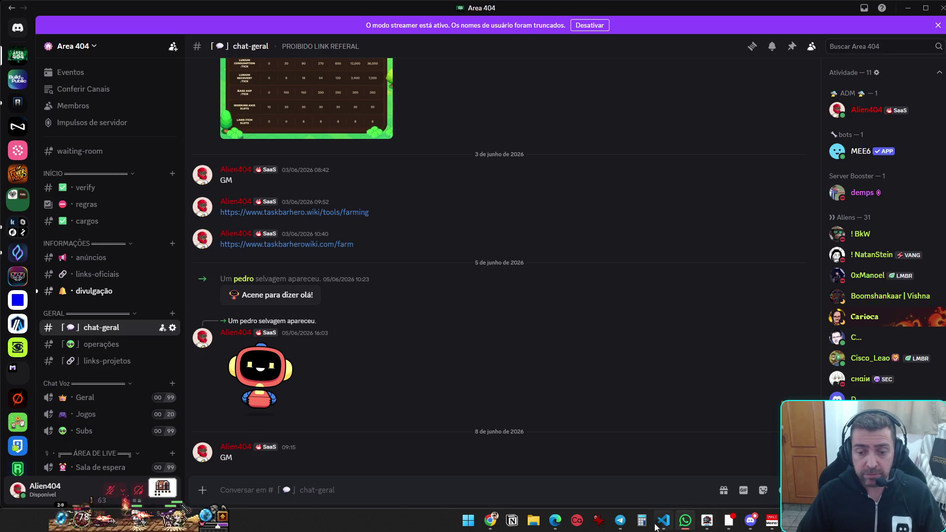
mouse_move(620, 521)
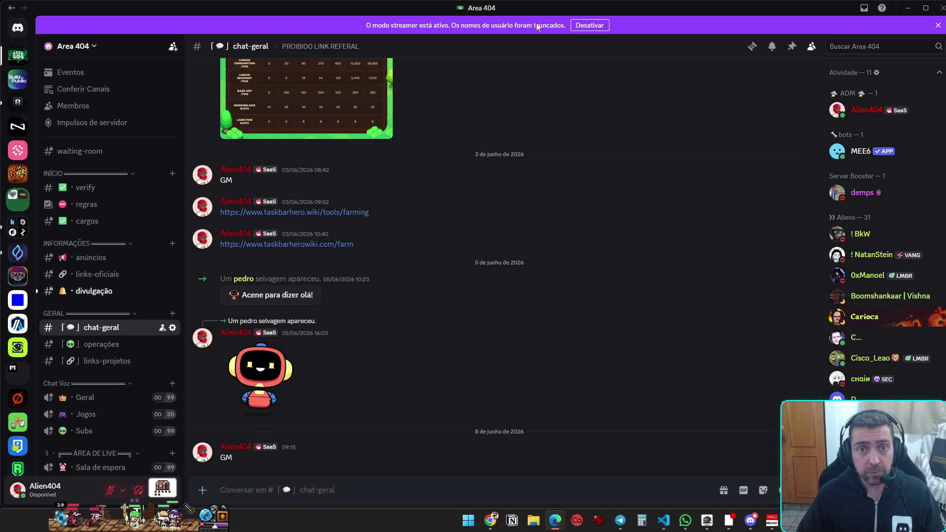
click(590, 25)
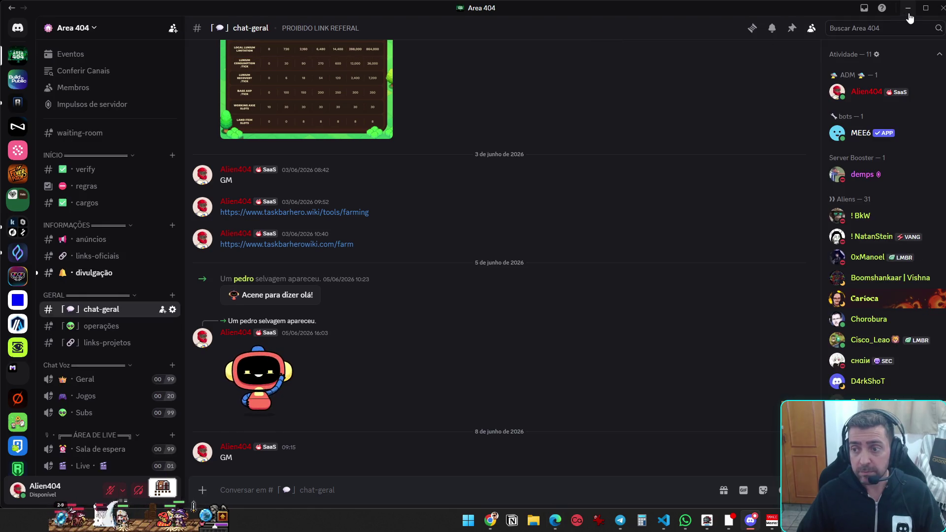
click(908, 8)
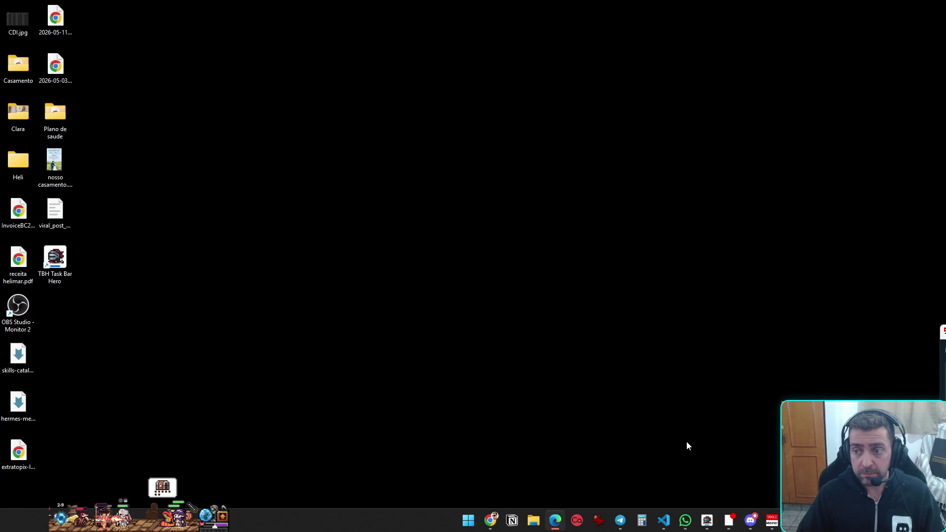
Restore Chrome and equip a pet in the taskbar game's HERO panel Formação tab
mouse_move(491, 523)
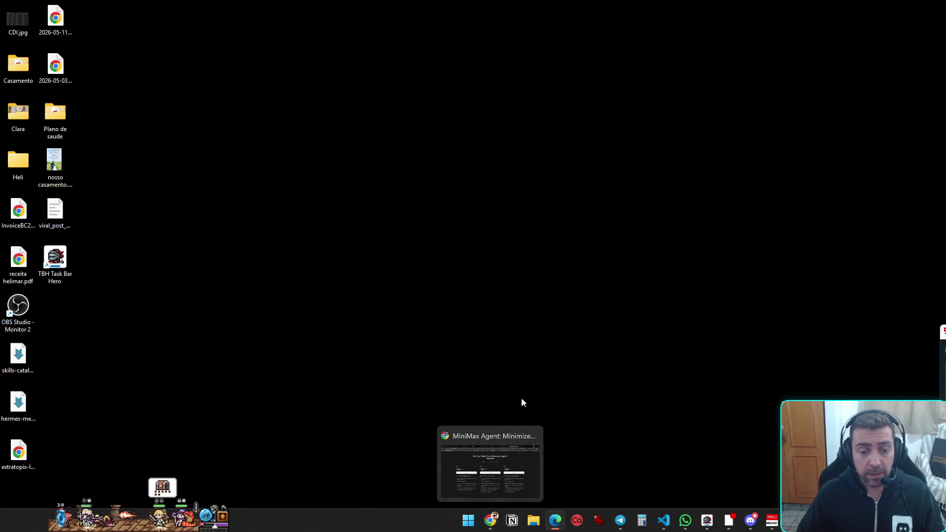
click(501, 458)
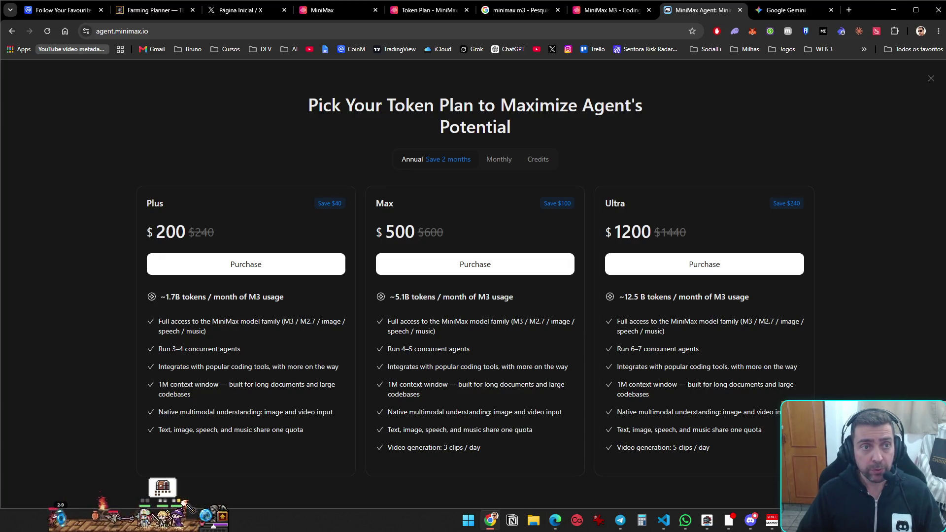
click(223, 516)
click(159, 414)
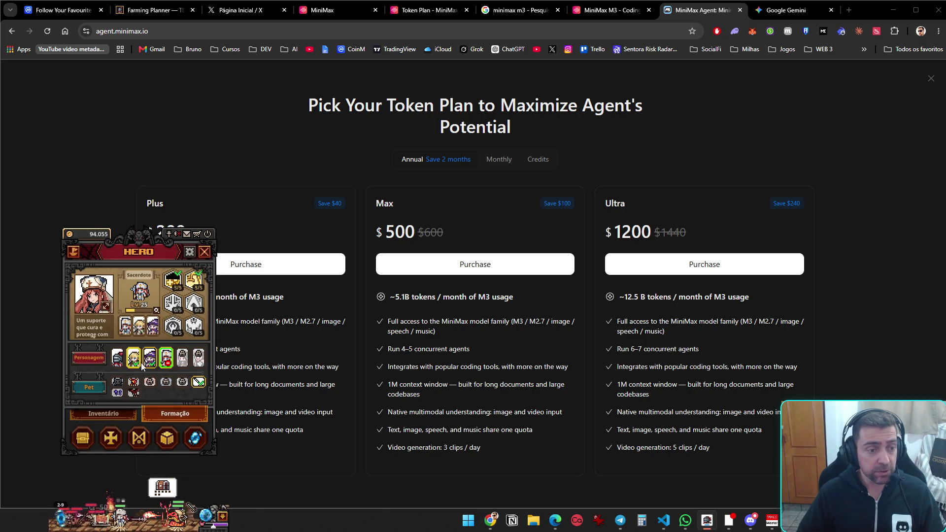
click(149, 385)
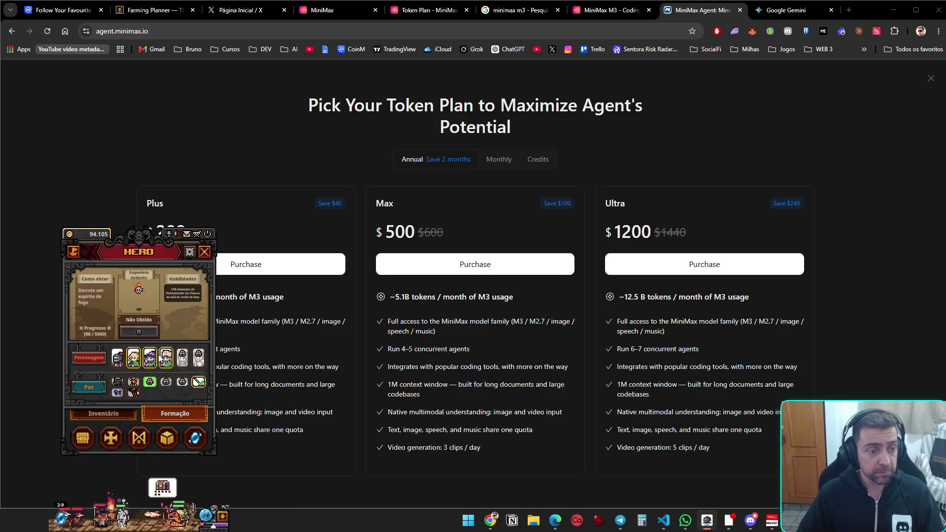
click(204, 253)
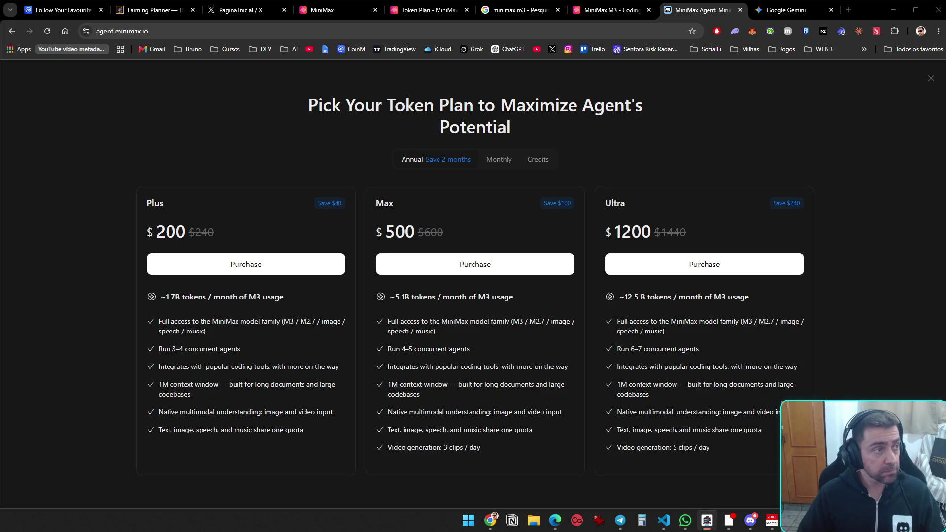
click(555, 520)
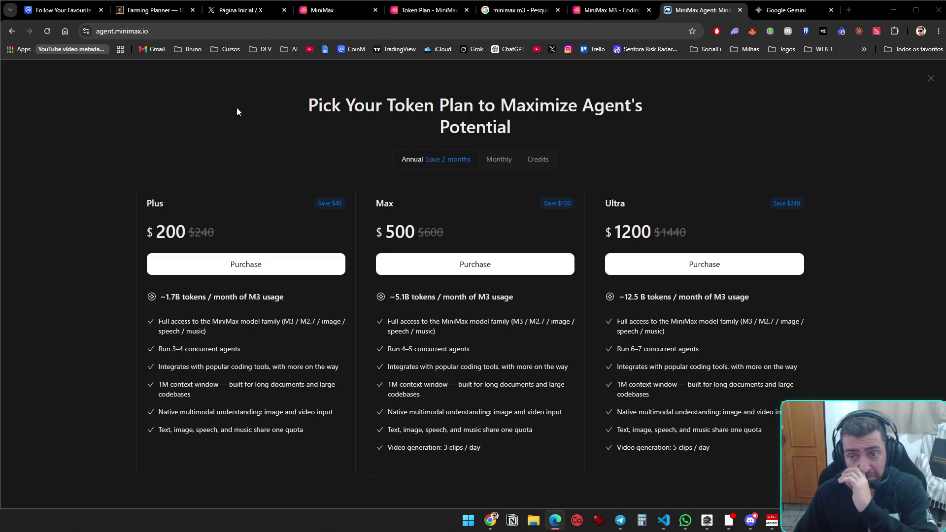
Close the MiniMax Agent, MiniMax M3, minimax m3 search, Token Plan and MiniMax tabs
key(ctrl+w)
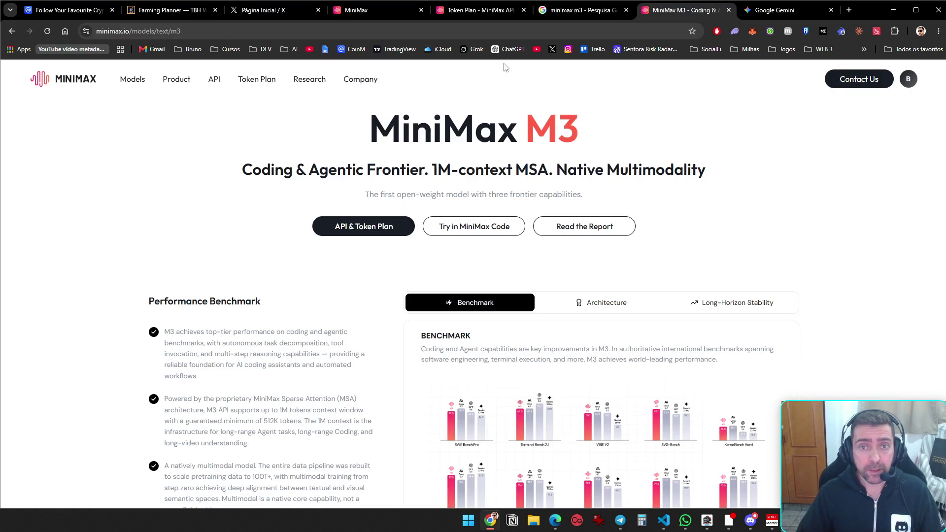
key(ctrl+w)
click(641, 13)
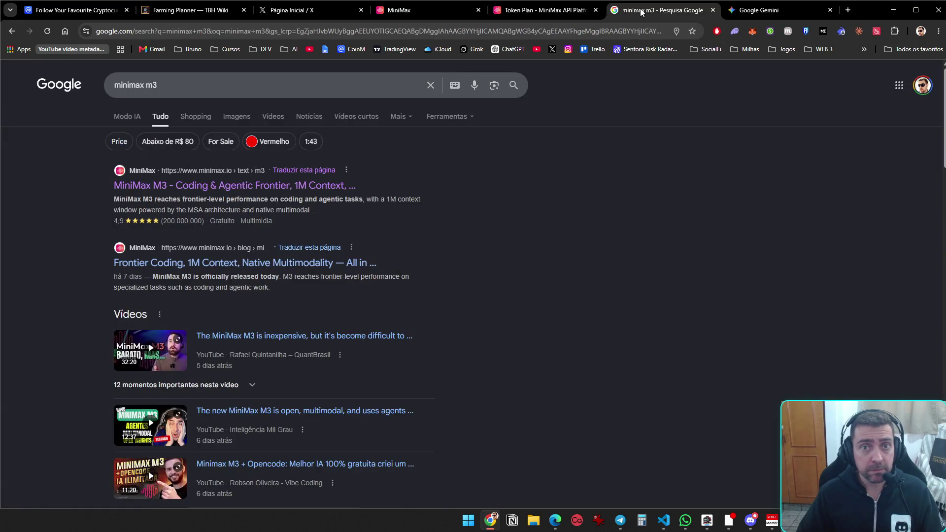
key(ctrl+w)
click(558, 13)
key(ctrl+w)
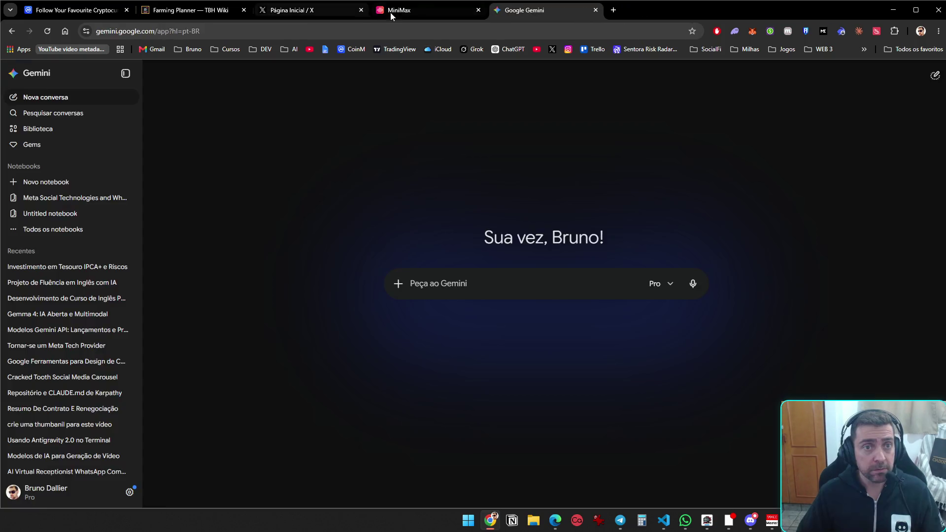
click(424, 11)
key(ctrl+w)
Close the Farming Planner wiki and X home tabs
click(295, 13)
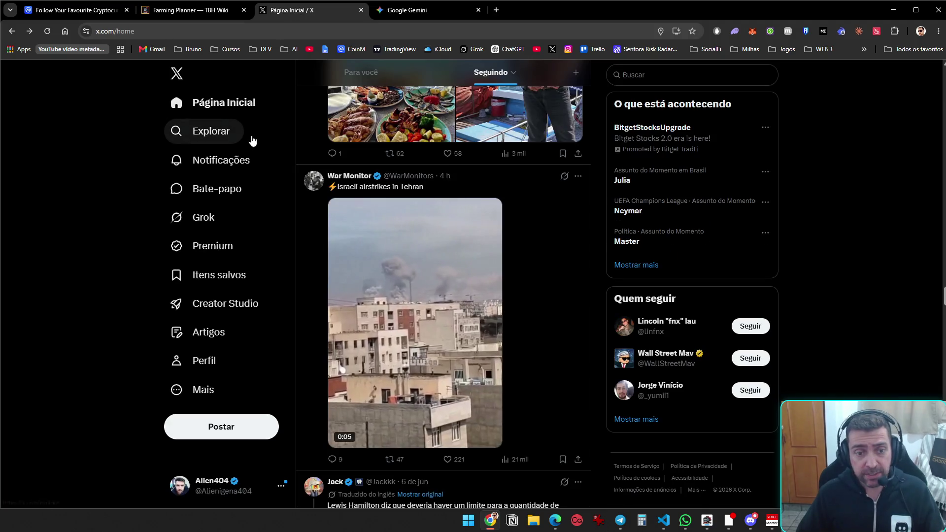
click(209, 104)
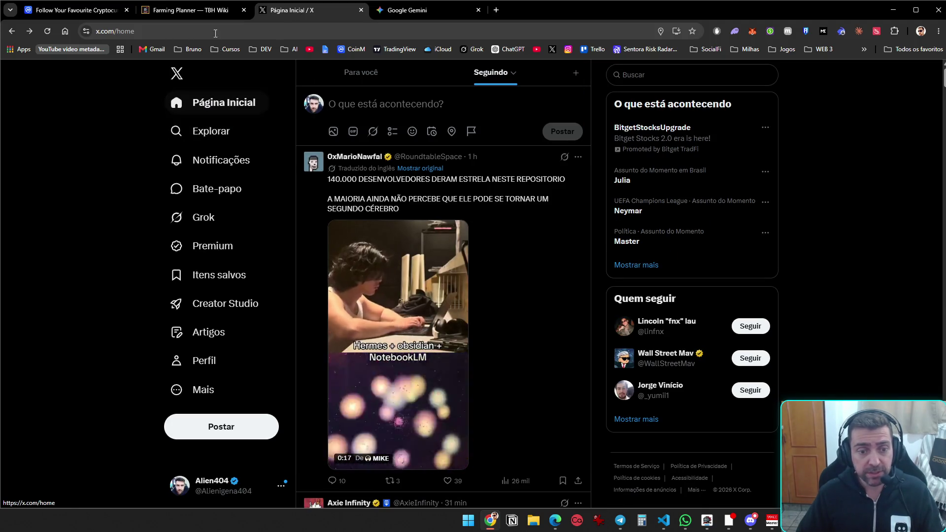
click(160, 12)
click(91, 12)
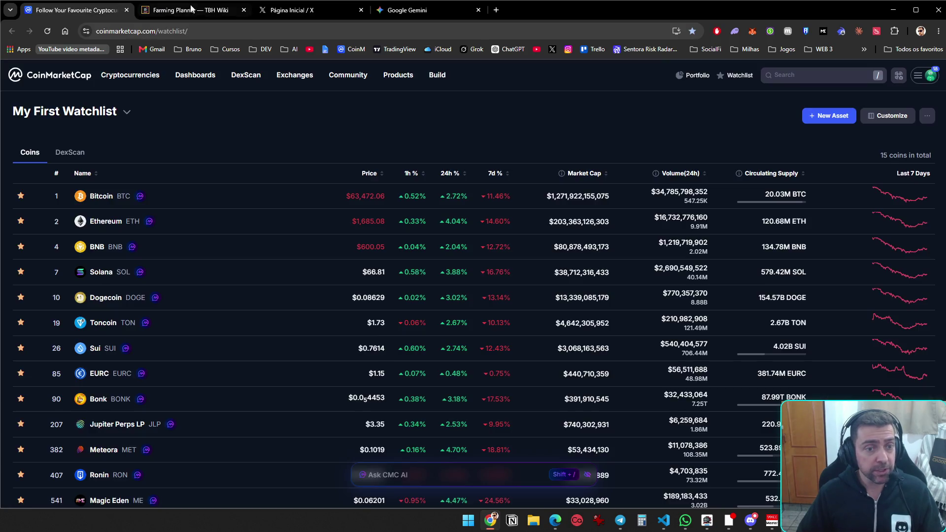
click(207, 13)
middle_click(207, 10)
middle_click(206, 9)
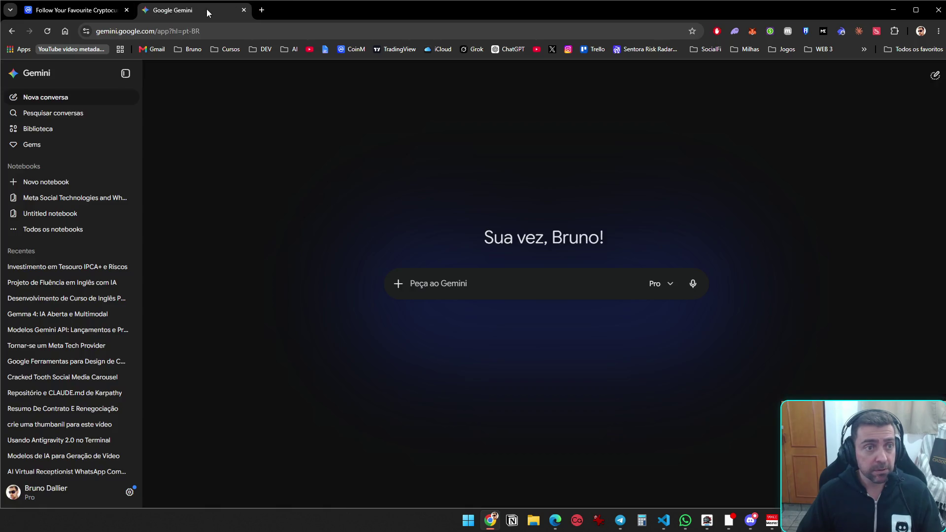
Open chatgpt.com in a new tab and open the 'Fluência em inglês com IA' conversation
click(267, 10)
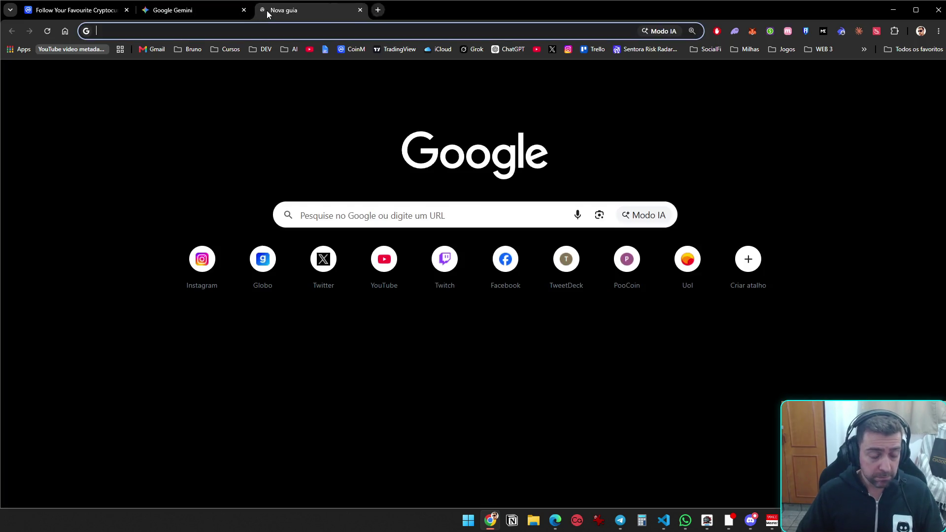
text(chatgpt.com)
key(Return)
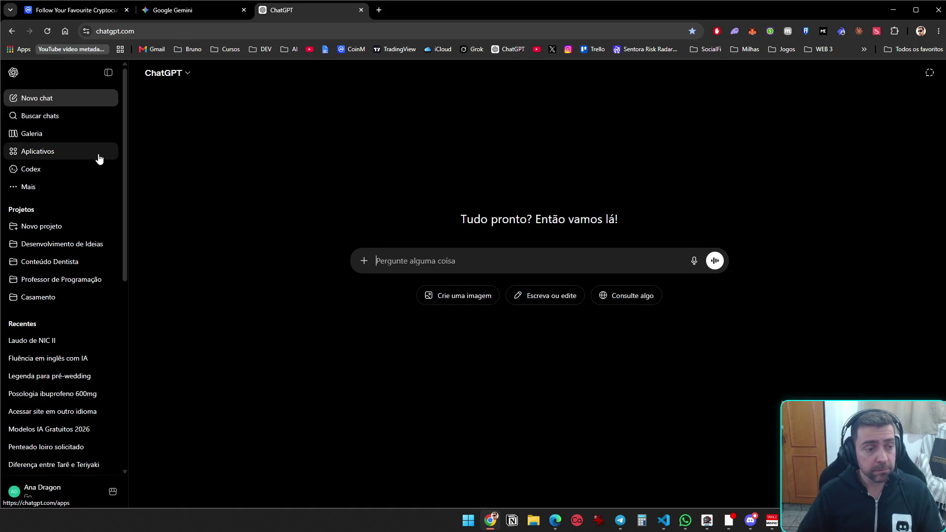
click(86, 362)
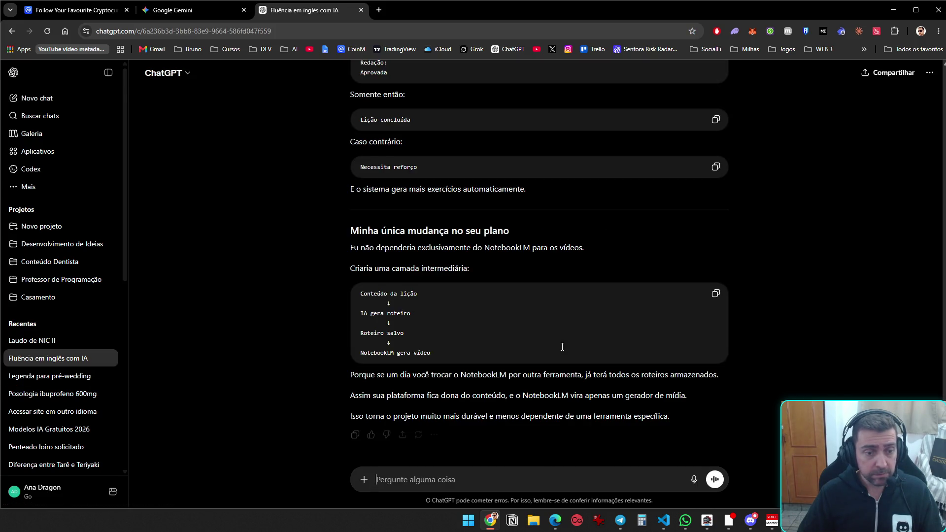
scroll(616, 367, up, 15)
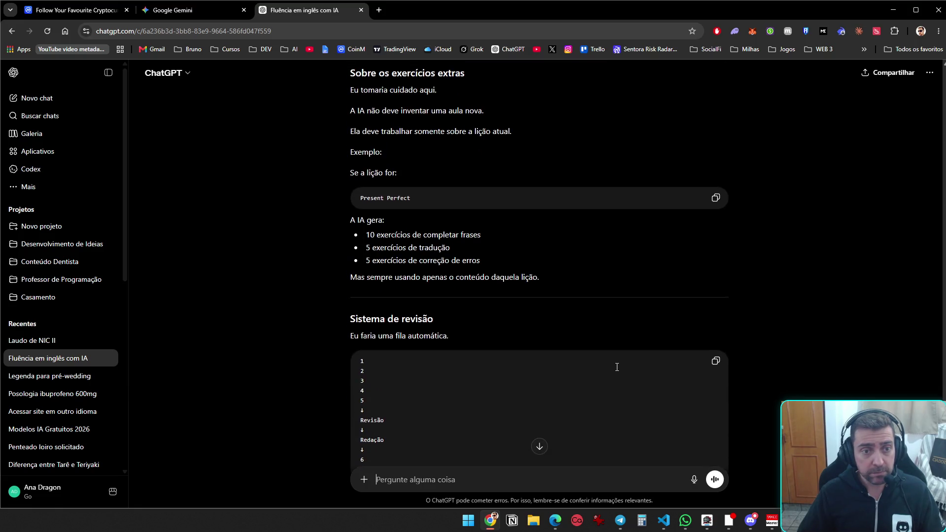
scroll(620, 366, up, 5)
In Gemini, open and skim the 'Projeto de Fluência em Inglês com IA' chat
click(199, 8)
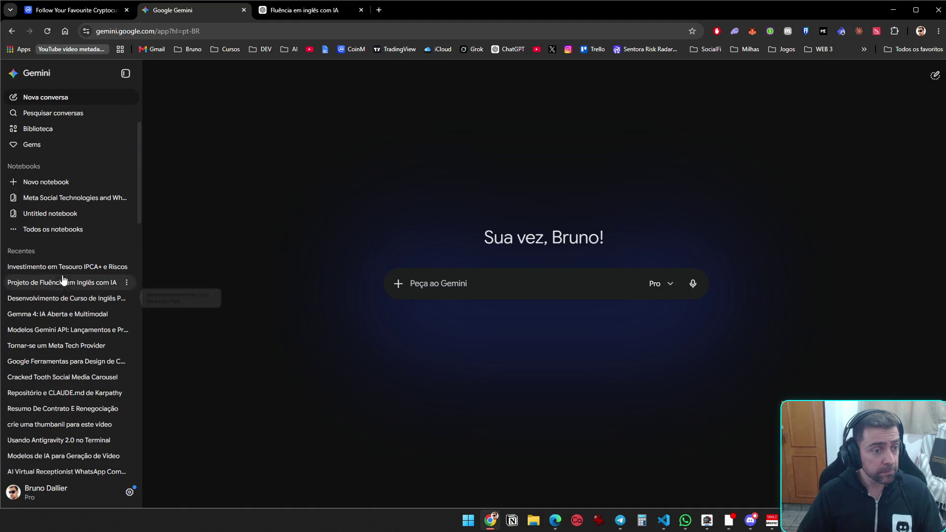
click(76, 291)
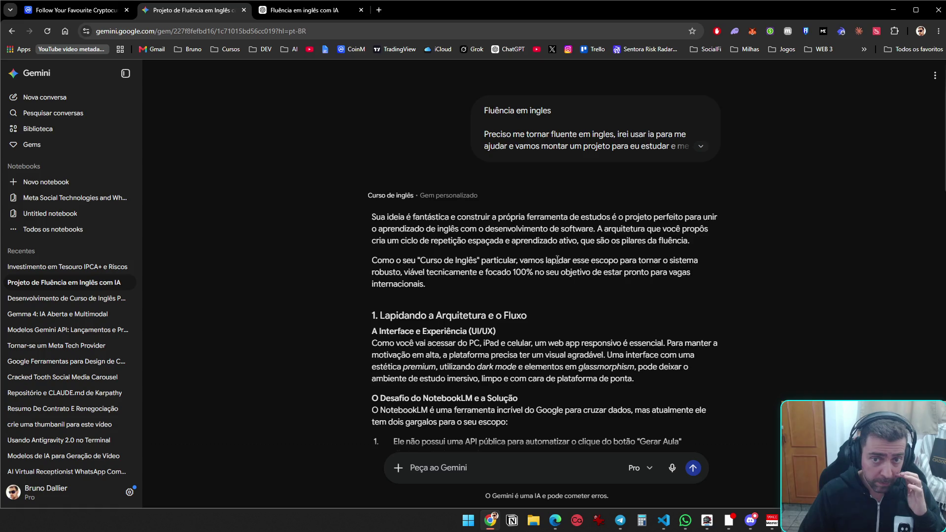
scroll(618, 386, up, 15)
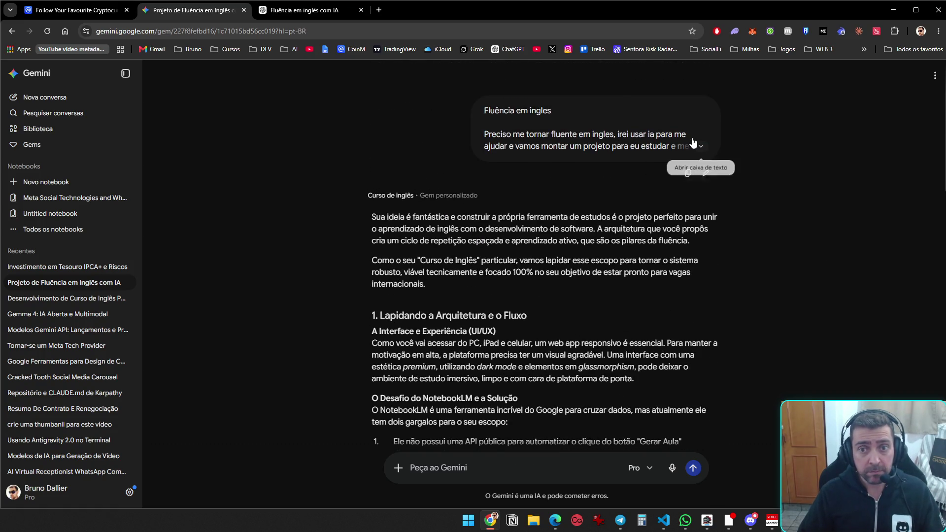
scroll(640, 336, down, 15)
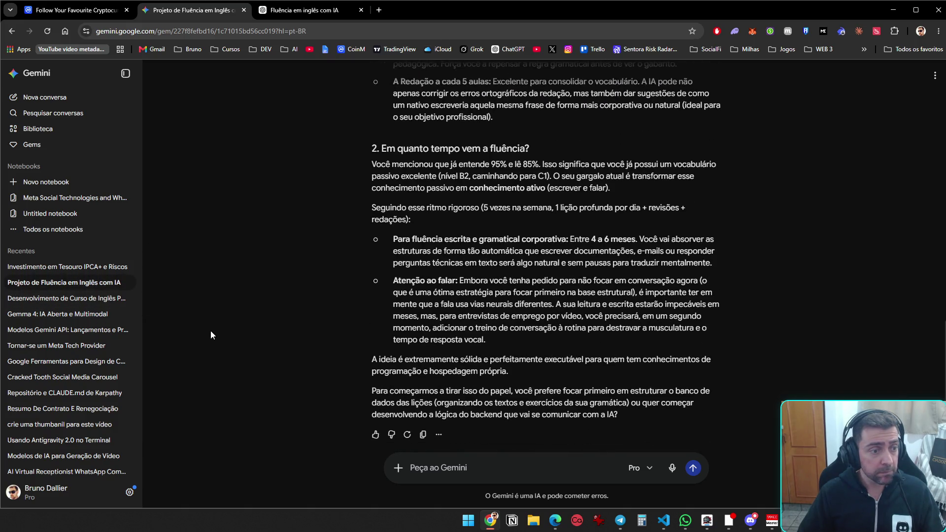
Open the 'Desenvolvimento de Curso de Inglês' chat and scroll through its PWA lesson plan
click(100, 301)
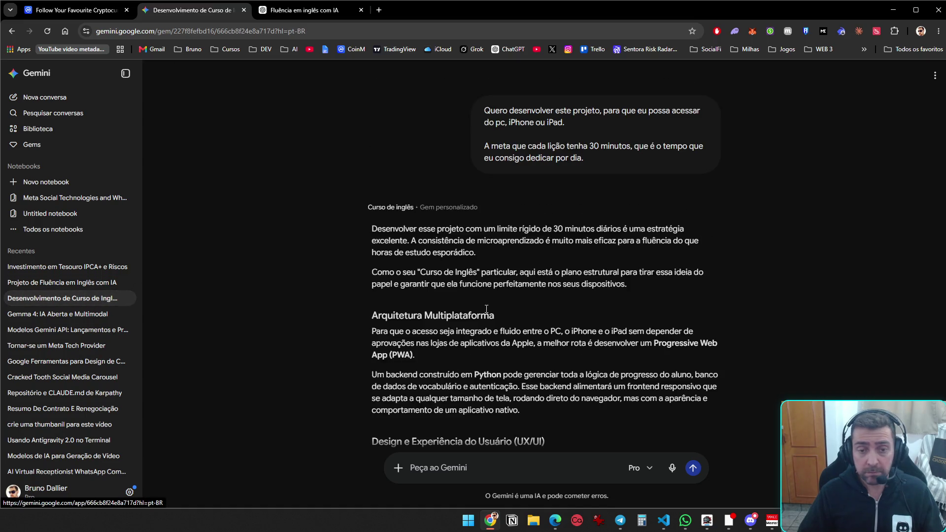
scroll(523, 306, down, 6)
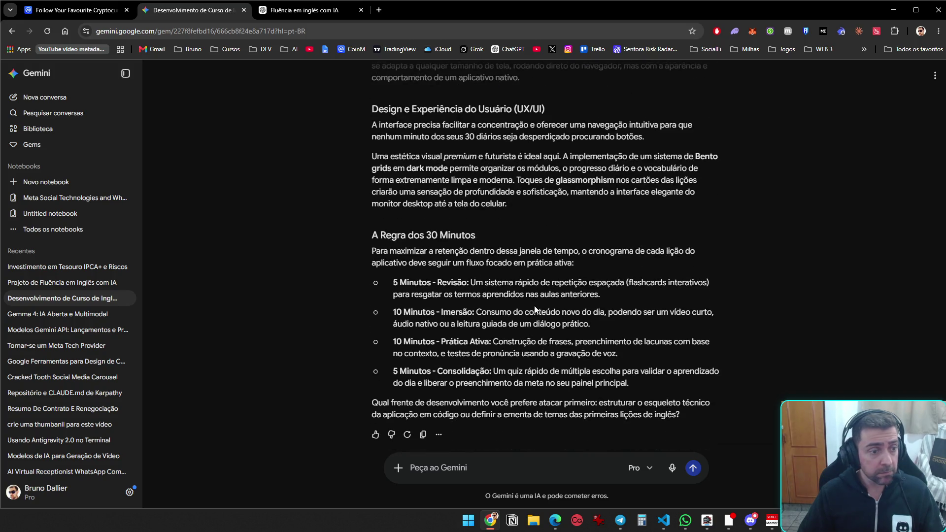
scroll(535, 308, up, 1)
scroll(593, 320, down, 1)
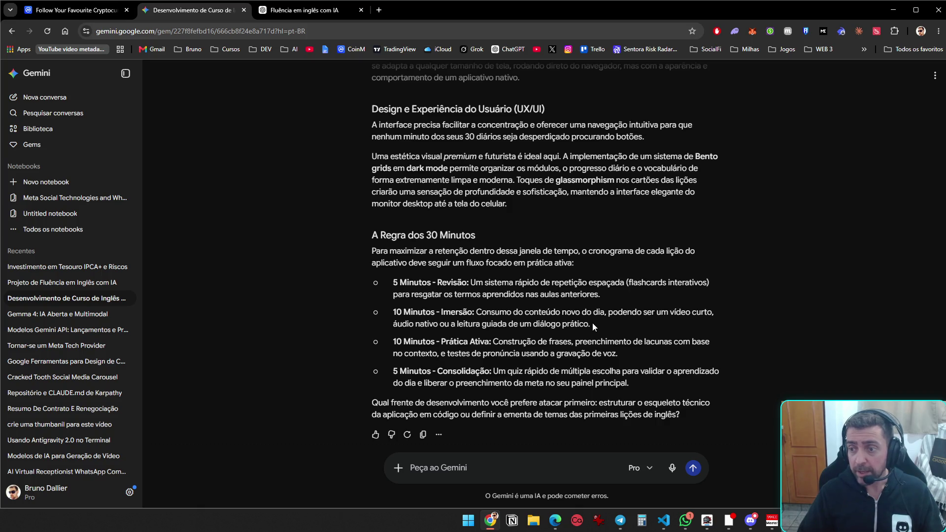
scroll(592, 325, up, 6)
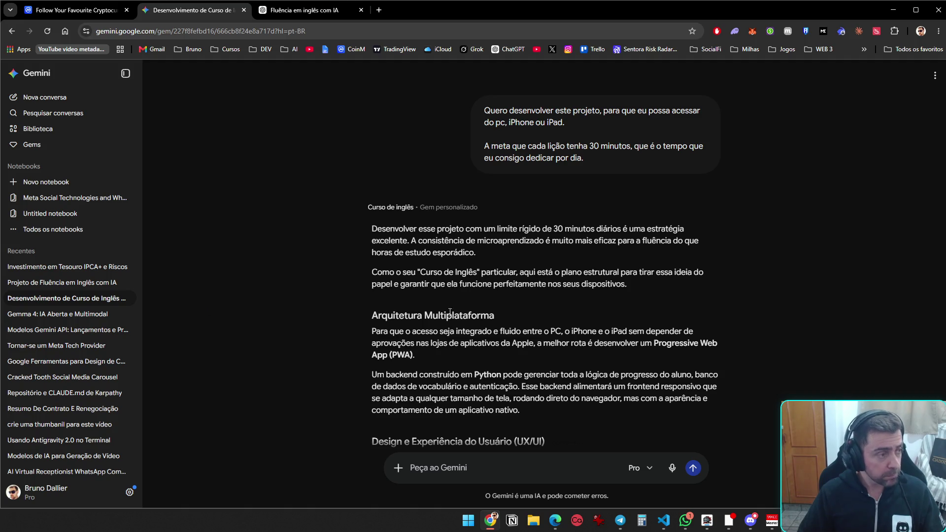
click(685, 521)
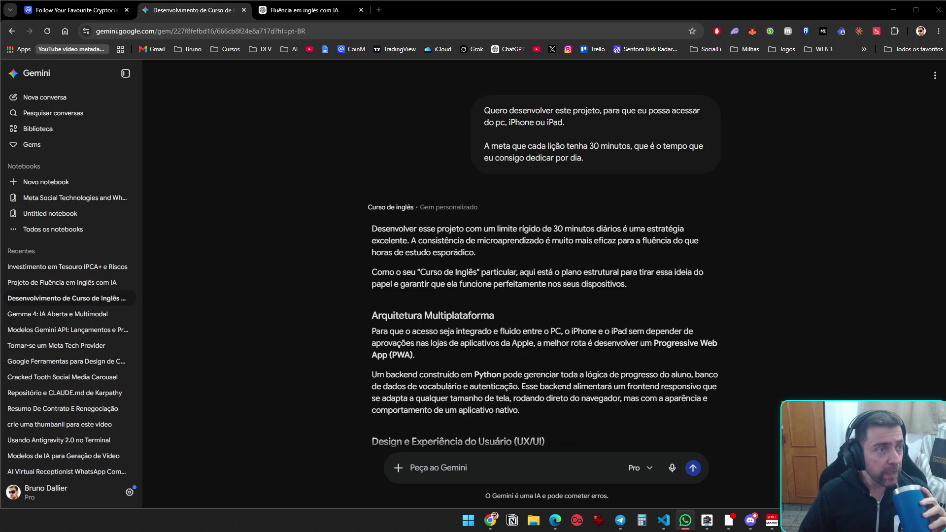
key(alt+Tab)
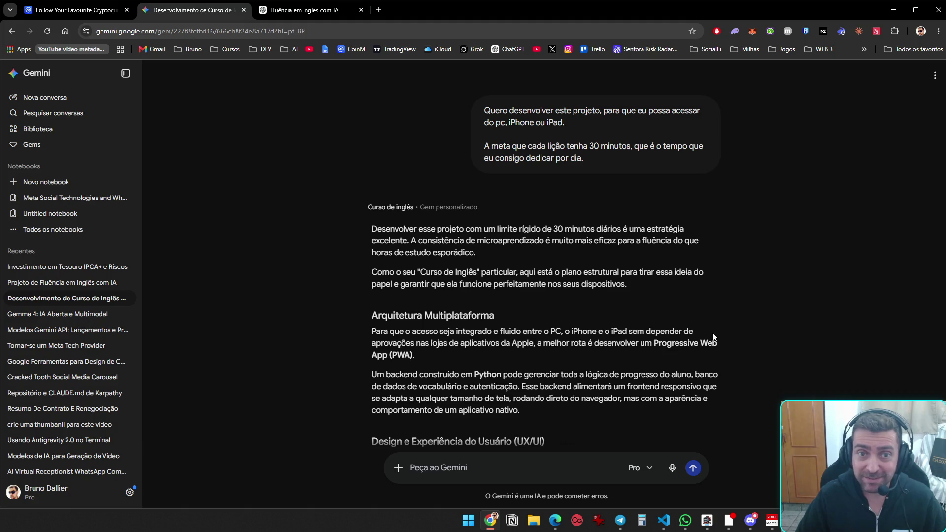
scroll(595, 254, down, 1)
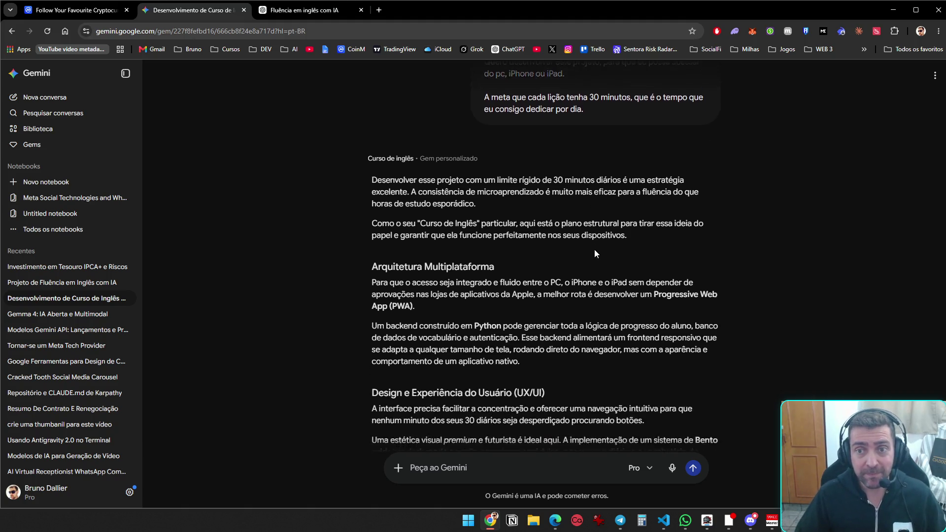
scroll(595, 253, up, 1)
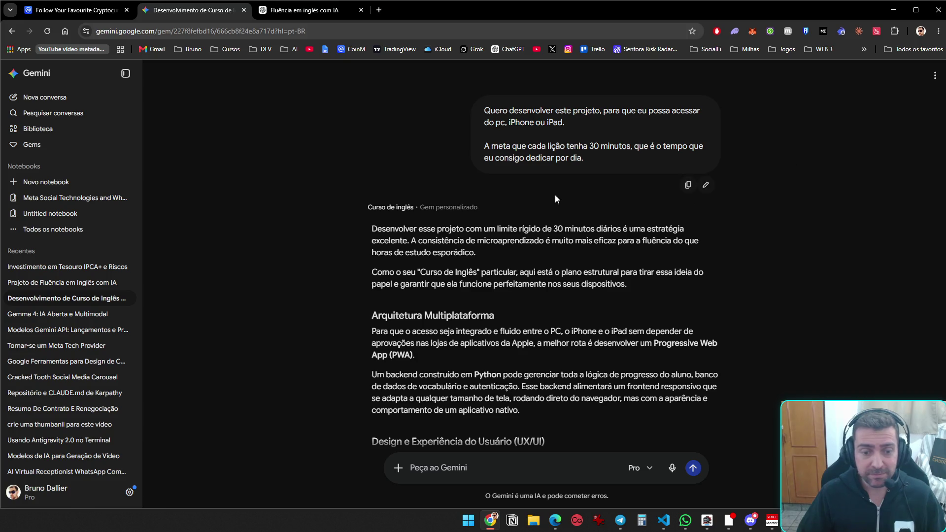
scroll(531, 335, down, 7)
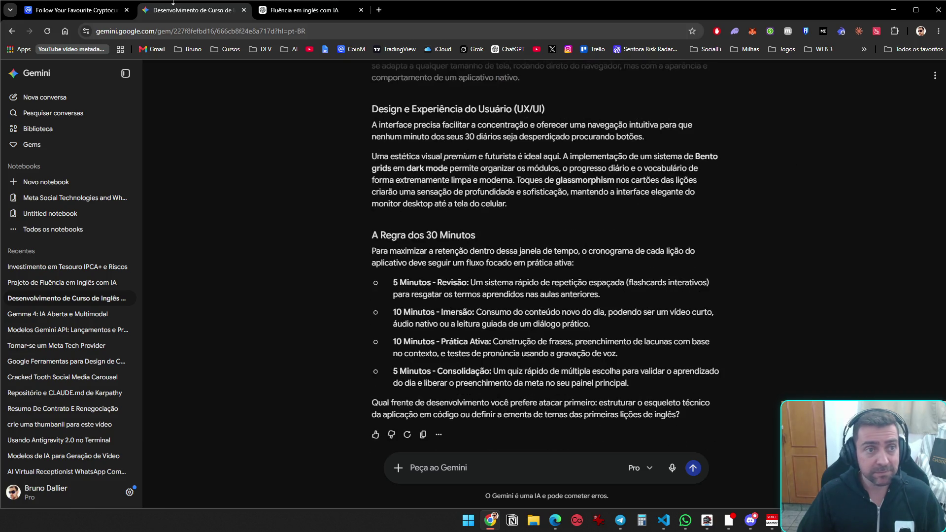
click(321, 12)
Scroll through the ChatGPT reply and back down to its NotebookLM recommendation
scroll(562, 259, down, 15)
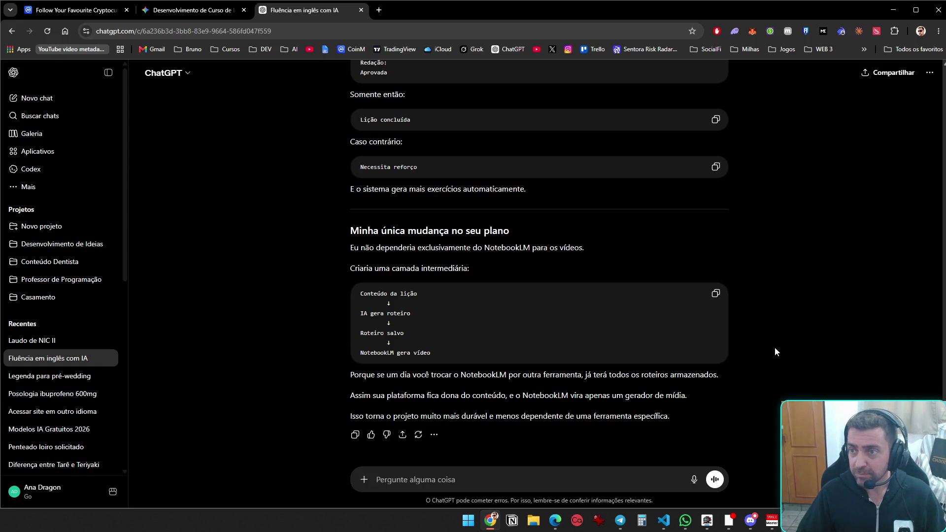
scroll(769, 390, up, 10)
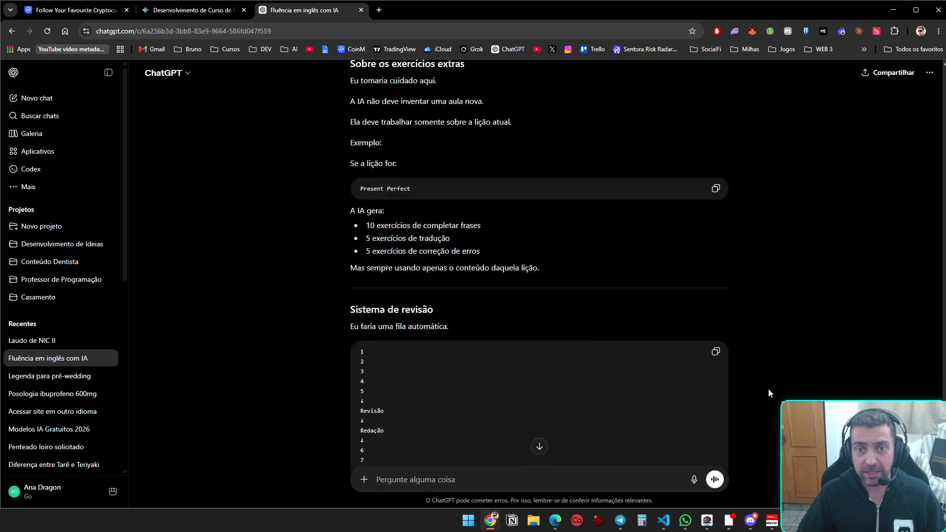
scroll(769, 389, up, 15)
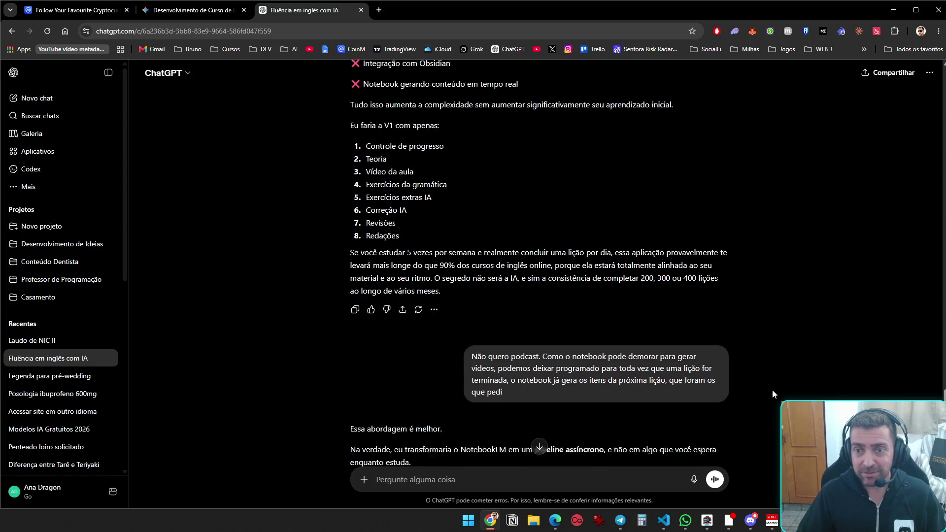
scroll(773, 390, up, 7)
scroll(773, 390, down, 6)
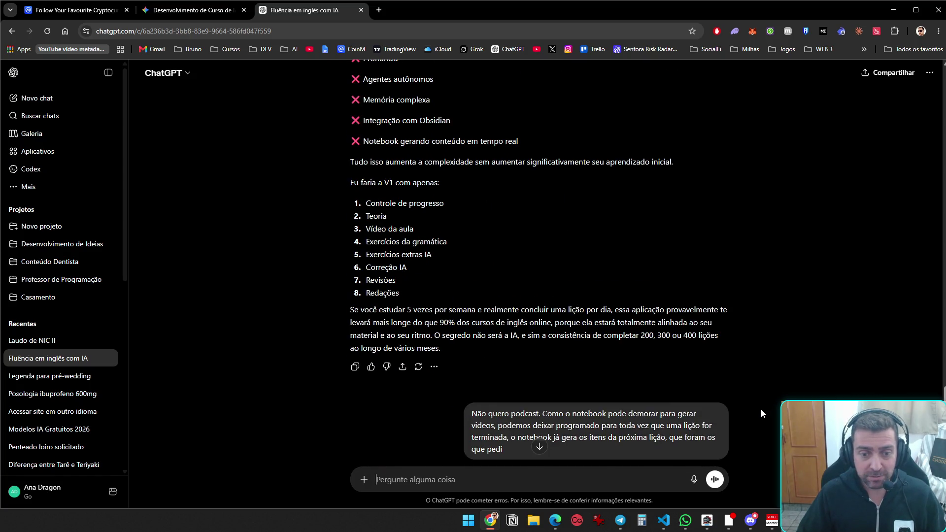
scroll(761, 413, up, 20)
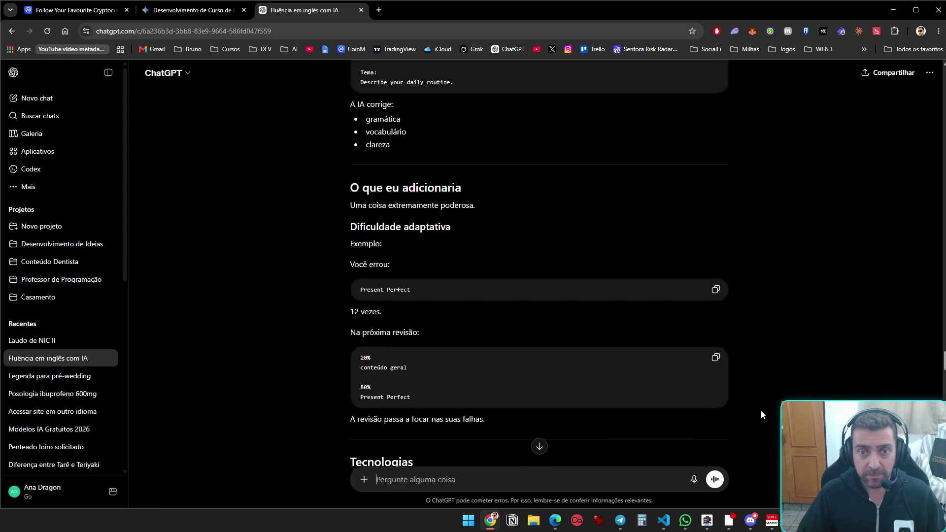
scroll(761, 412, up, 20)
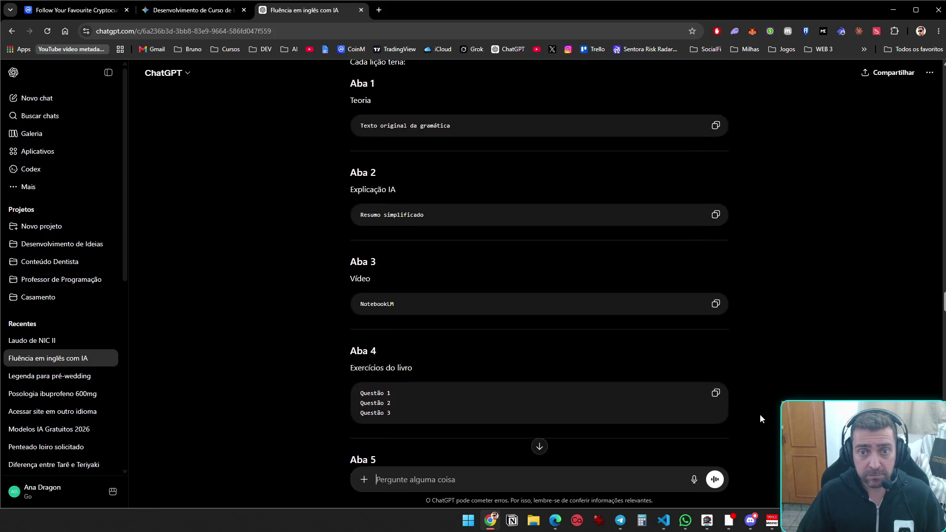
scroll(760, 421, up, 15)
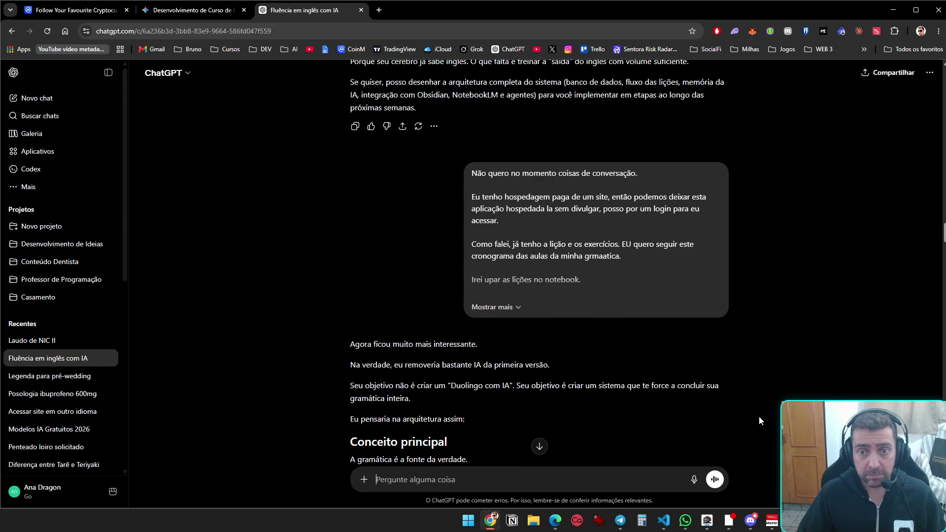
scroll(755, 412, up, 1)
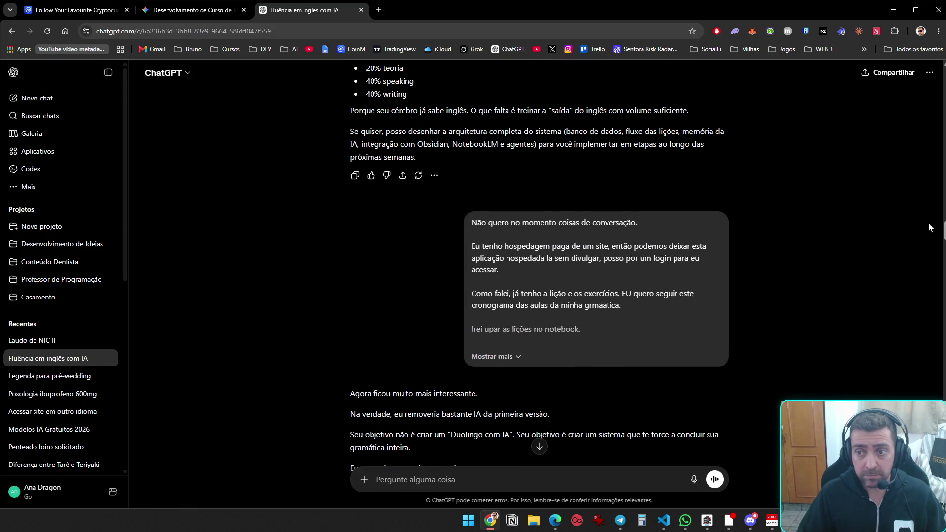
scroll(755, 412, down, 20)
Send ChatGPT 'Junta todo texto que eu te mandei, e me mand aaa aqui em formato de codigo'
click(616, 485)
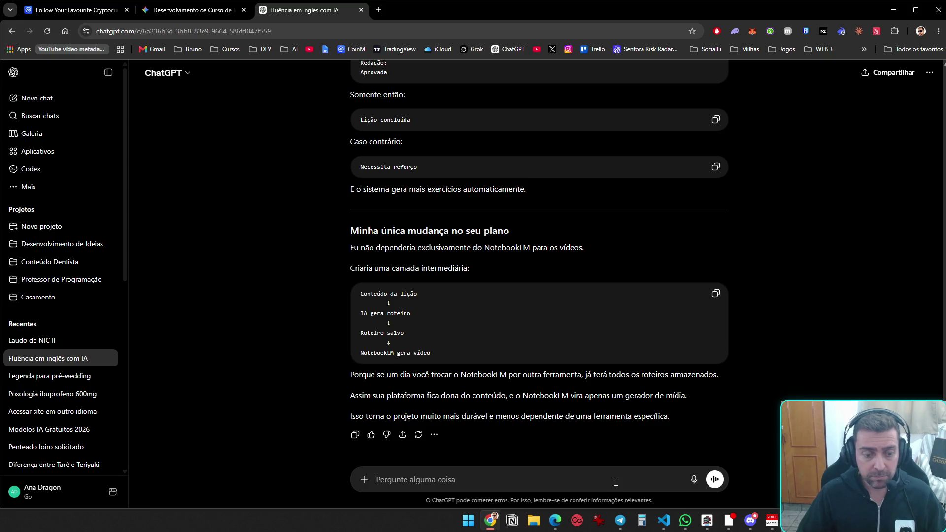
text(Ju)
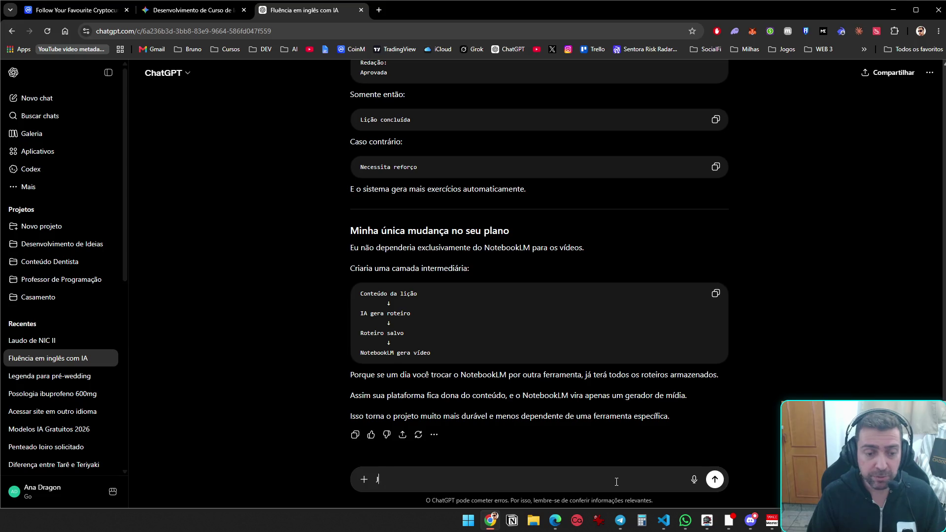
key(BackSpace)
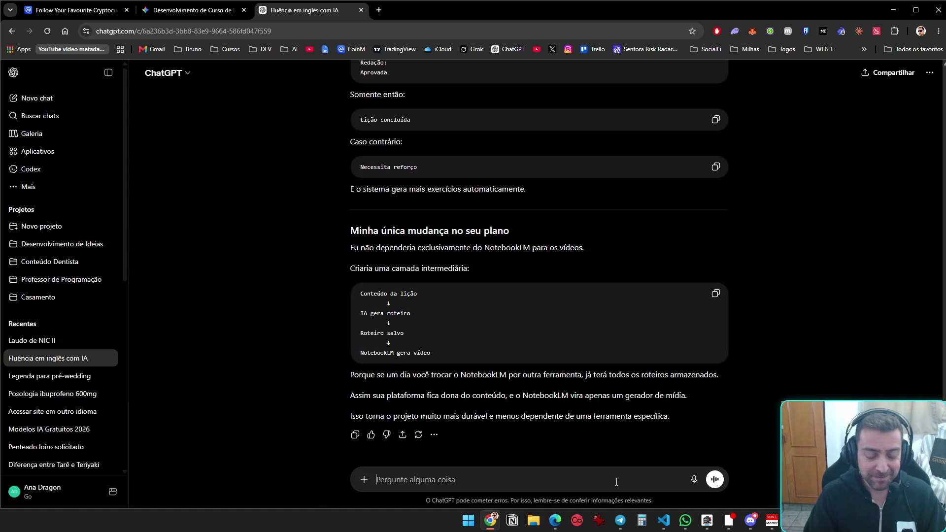
text(Junta todo texto que eu te)
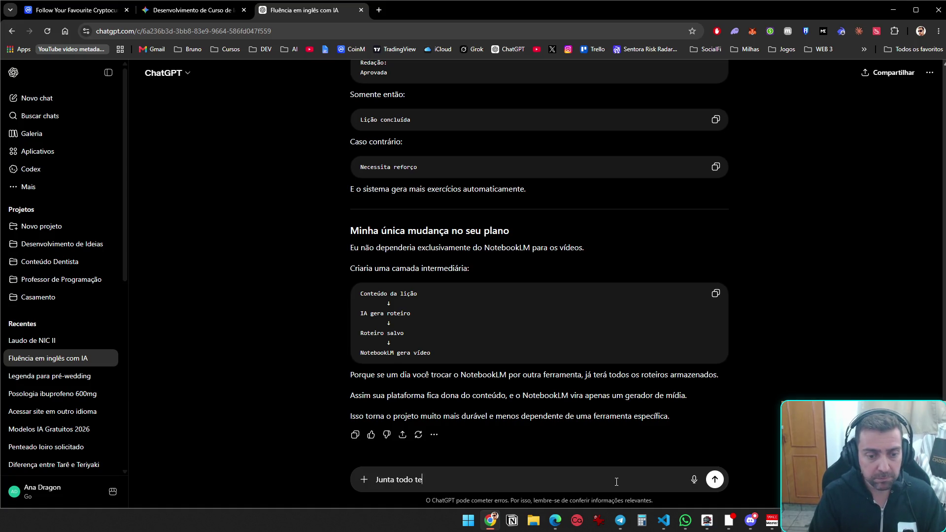
text( mand)
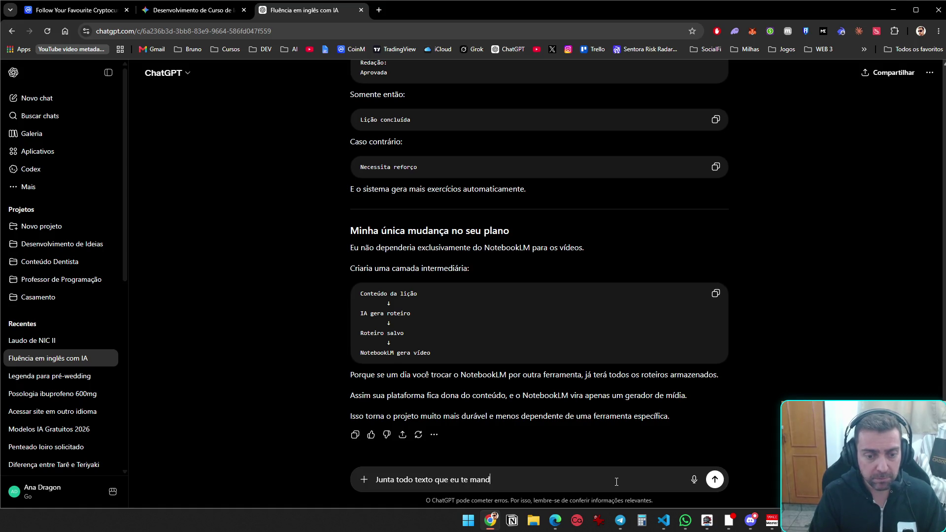
text(ei, e m)
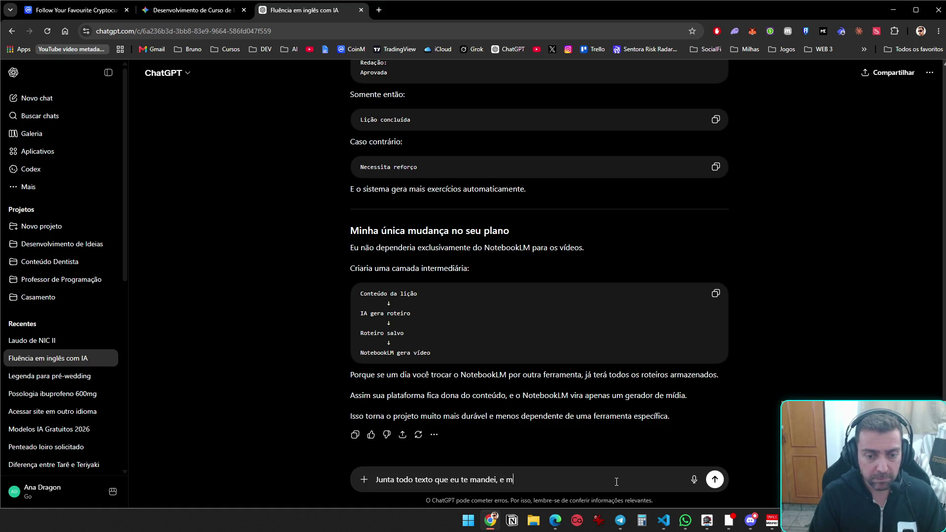
text(e mand aaa a)
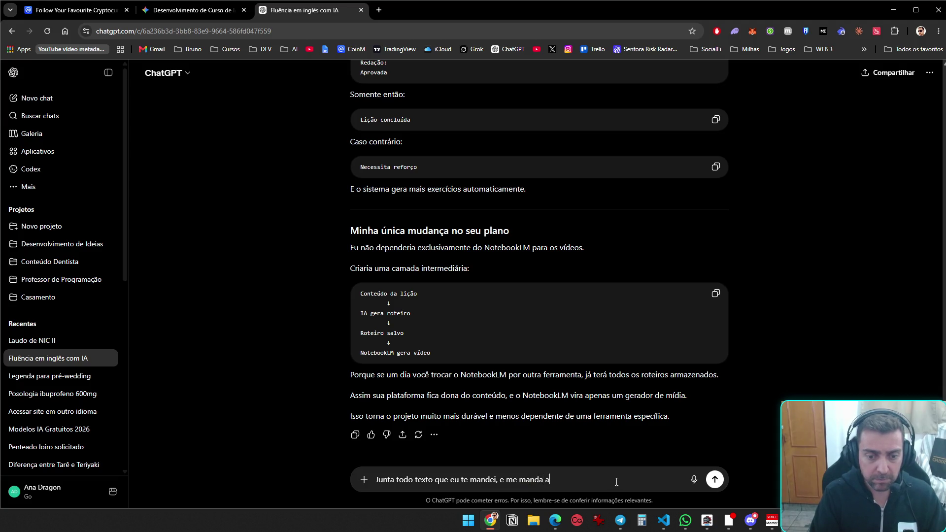
text(qui em formato de codigo)
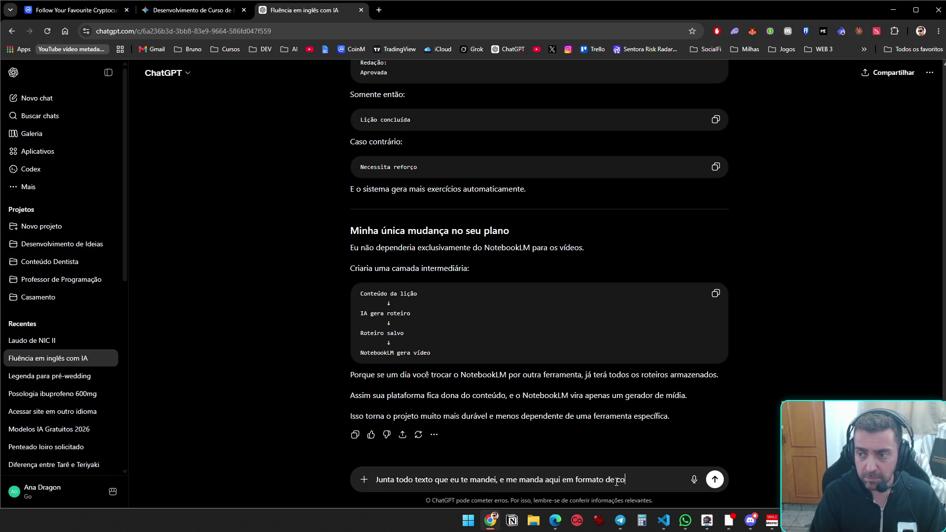
key(Return)
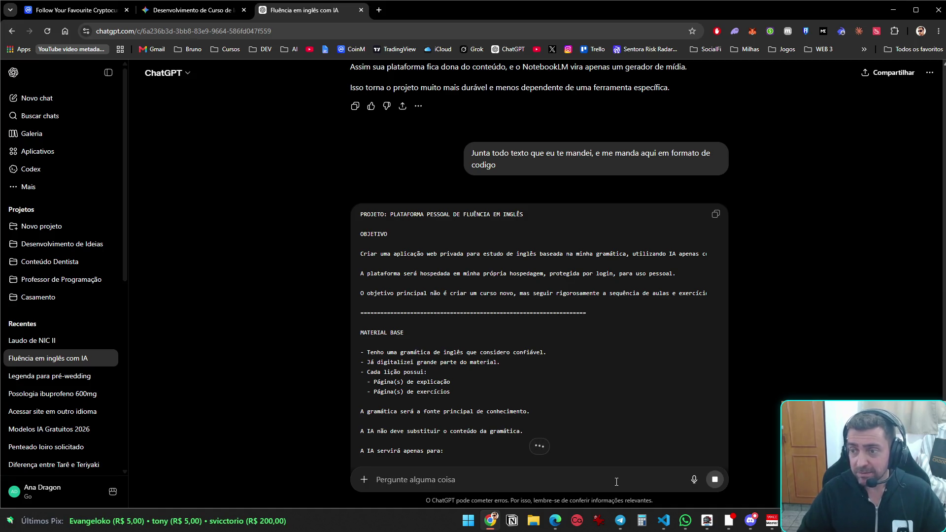
click(749, 519)
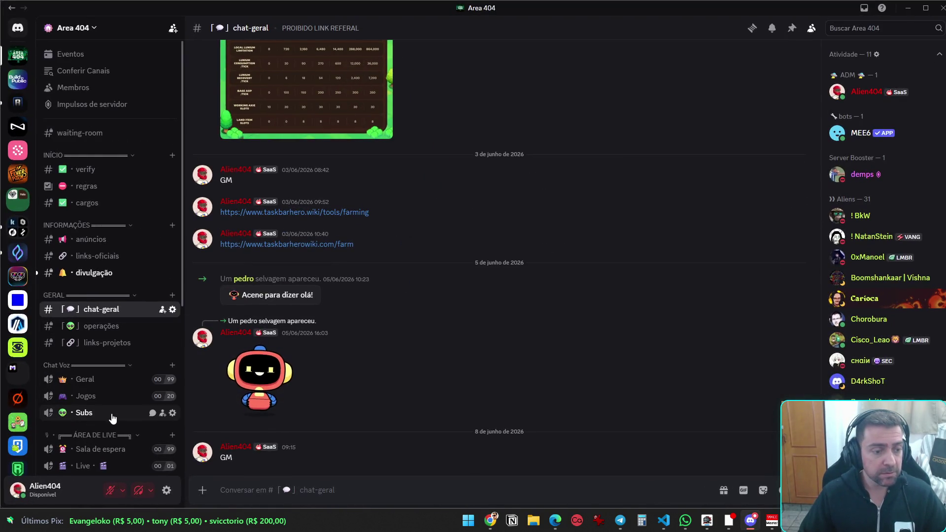
Join Discord's Geral voice channel with sound and microphone turned back on
click(112, 381)
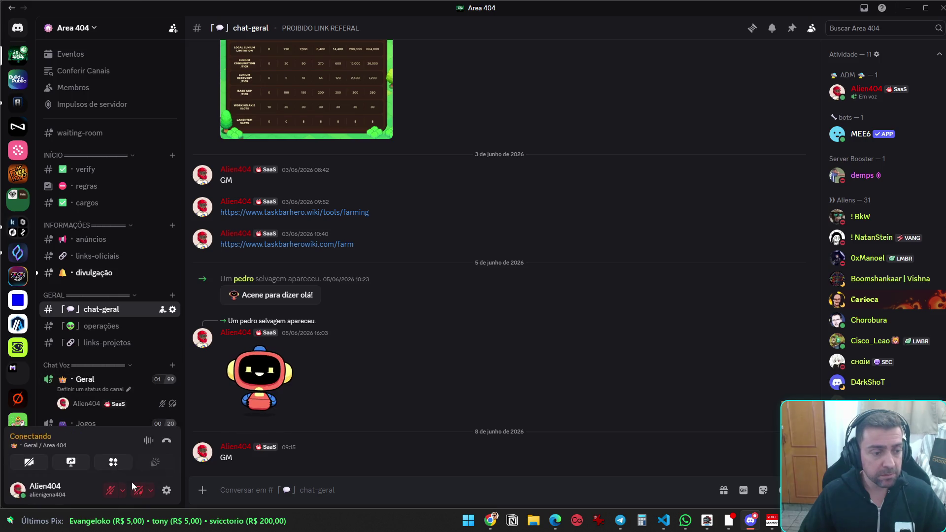
click(138, 490)
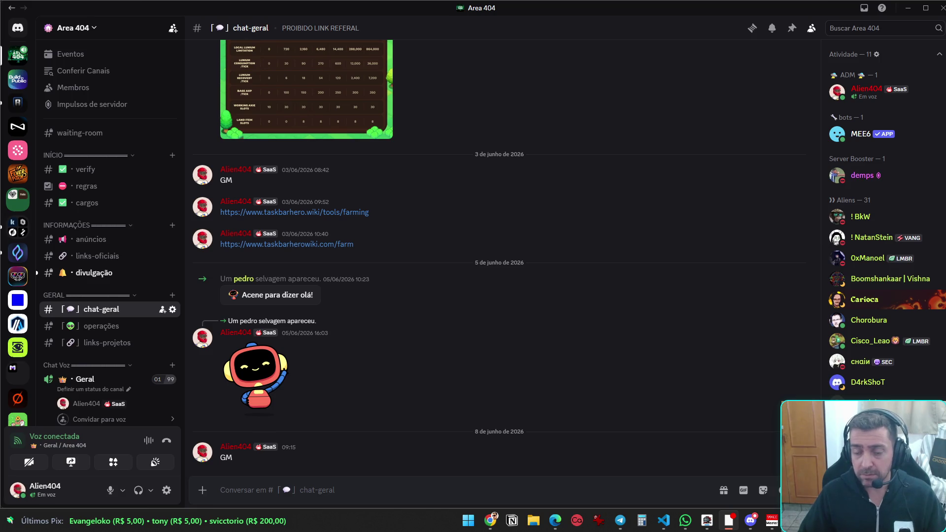
click(490, 521)
Load the Exponent eUSX-16SEP26 market in a new tab, dismiss the v2 welcome, and minimize Chrome
click(380, 11)
text(https://app.exponent.finance/en/market/farm/eusx-16SEP26)
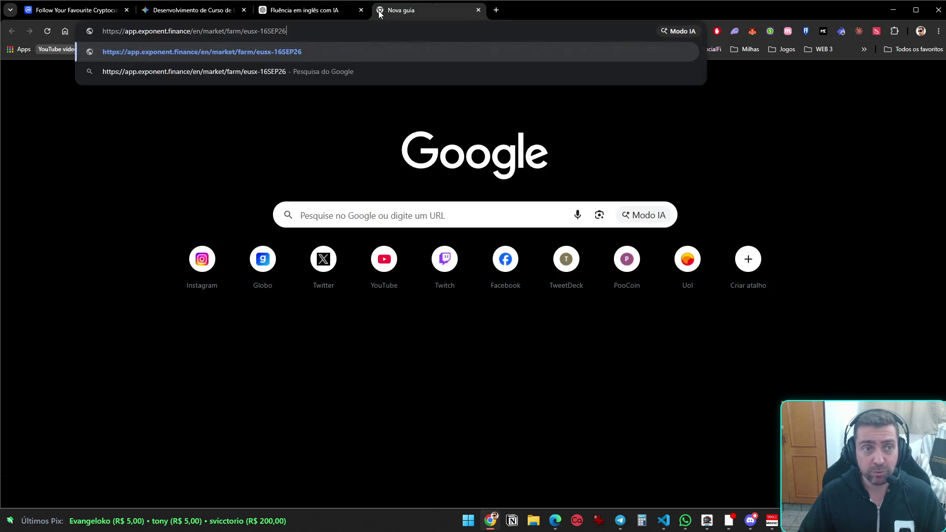
key(Return)
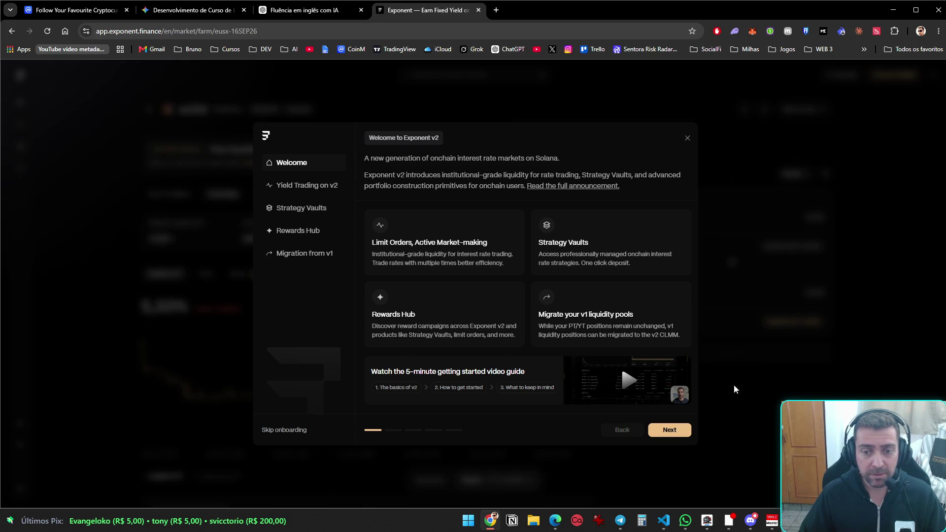
key(Escape)
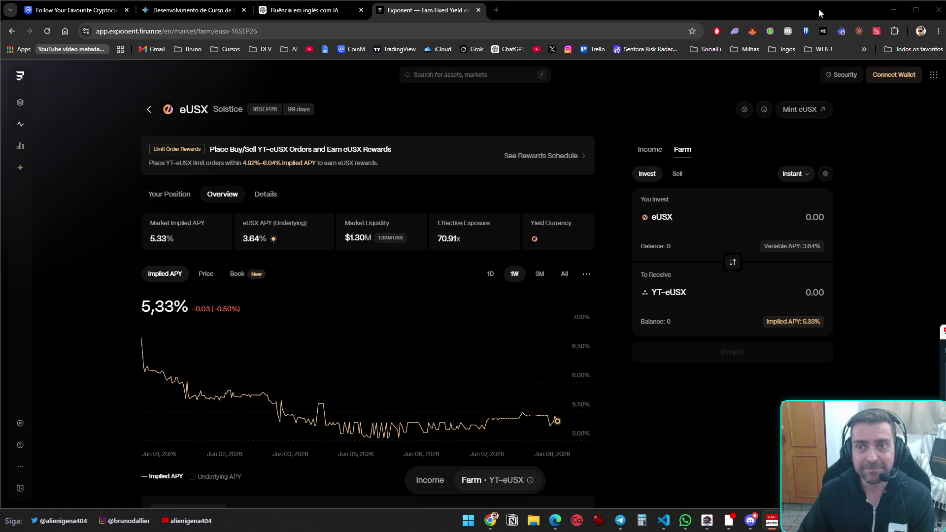
click(897, 14)
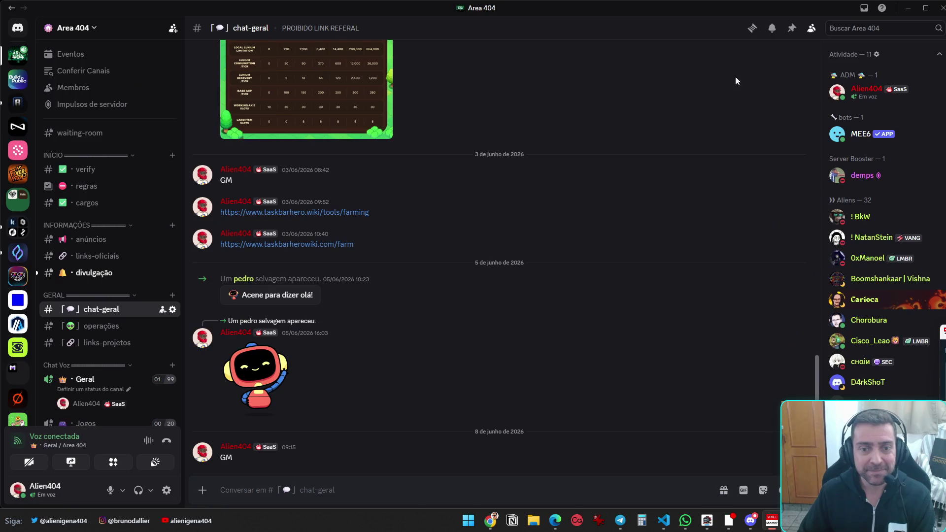
Restore Chrome and return to the 'Fluência em inglês com IA' chat showing the project brief
click(490, 519)
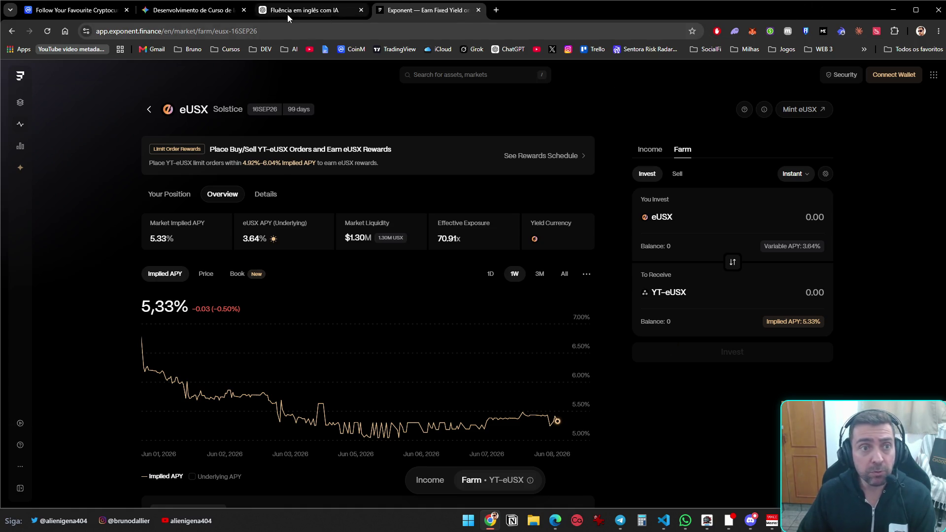
click(306, 11)
click(197, 19)
click(306, 14)
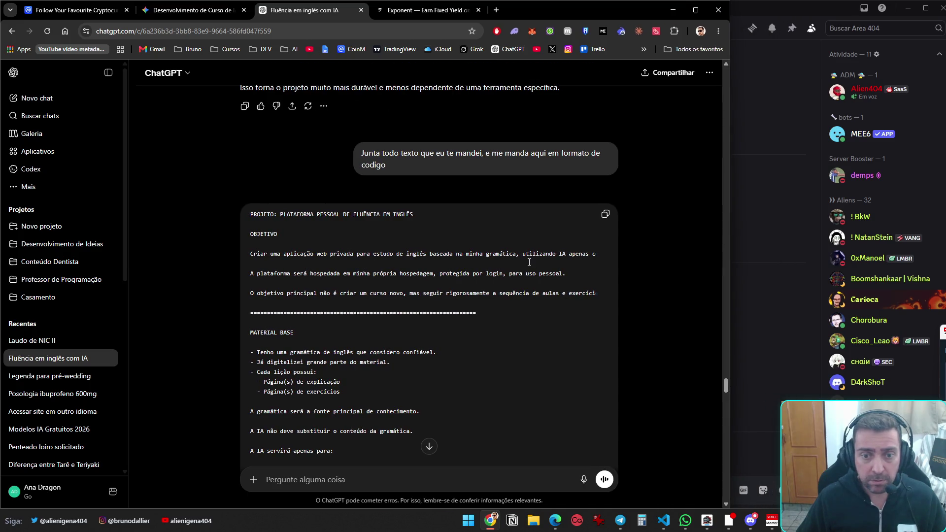
drag(545, 254, 672, 257)
drag(425, 252, 74, 261)
click(384, 286)
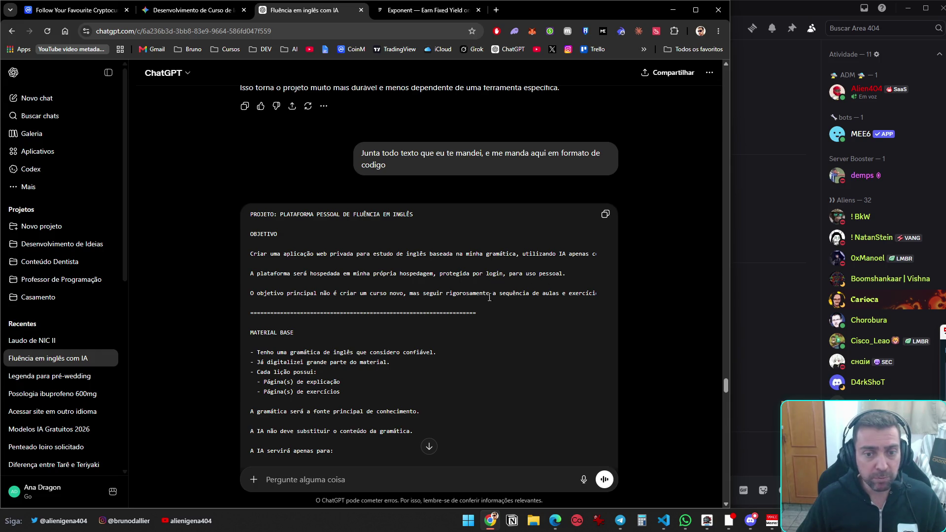
mouse_move(429, 293)
mouse_down()
mouse_move(596, 294)
mouse_move(276, 293)
mouse_up()
drag(396, 293, 172, 307)
scroll(305, 238, down, 4)
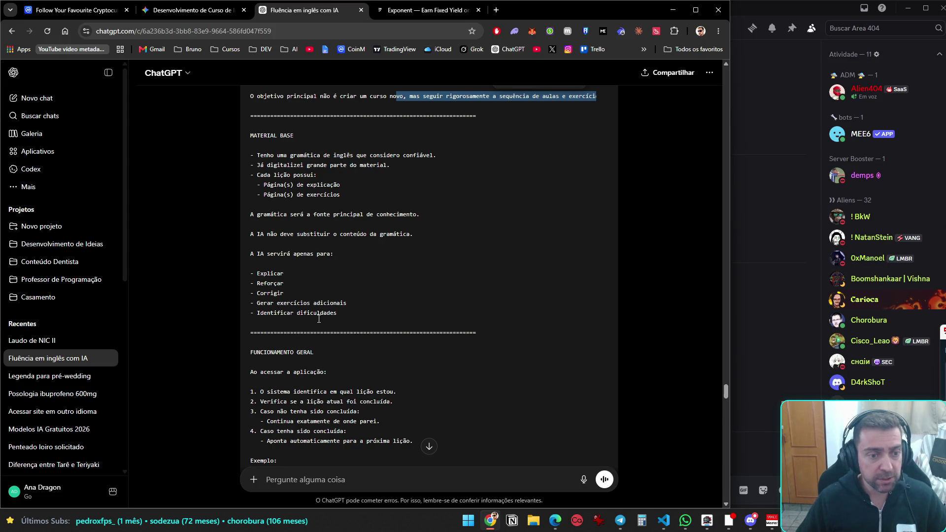
scroll(319, 319, down, 4)
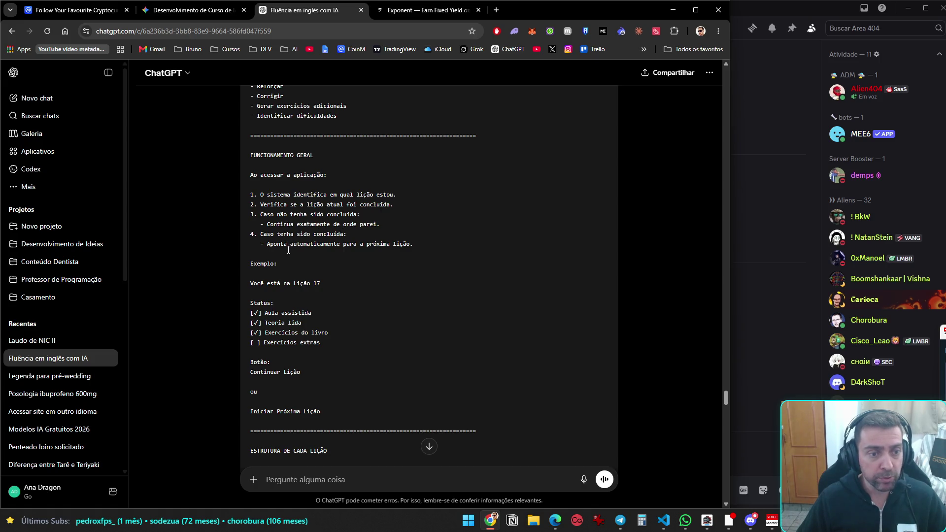
scroll(417, 243, down, 3)
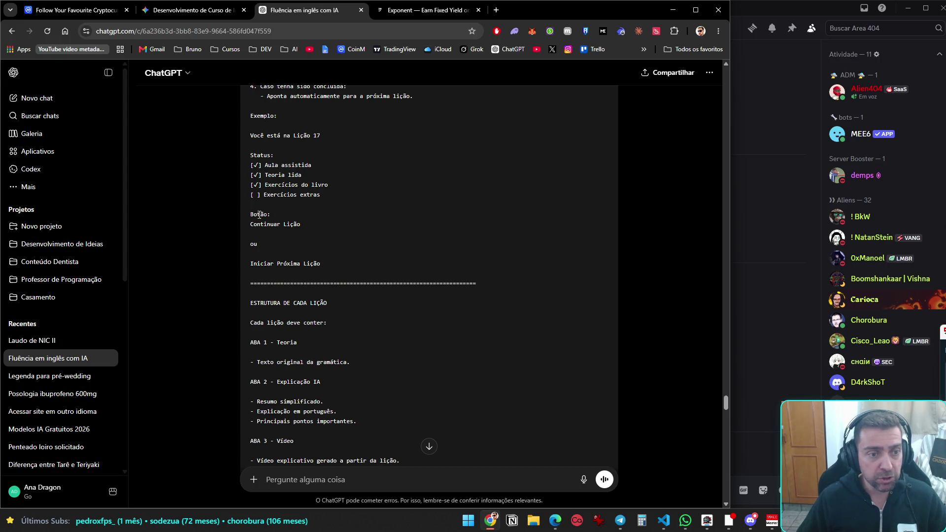
scroll(296, 273, down, 2)
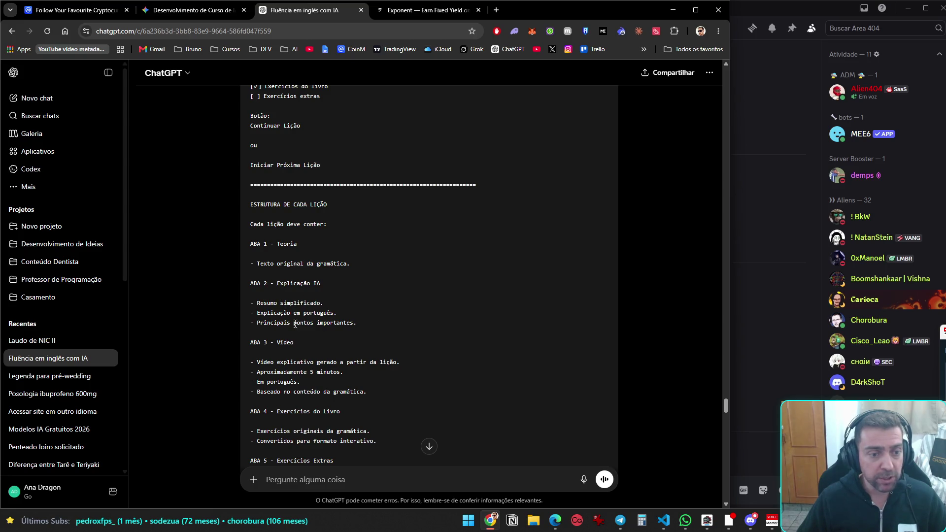
Draft a two-line correction asking for the explanation and video in English, noting it's notebook-generated
click(342, 480)
text(Corriga)
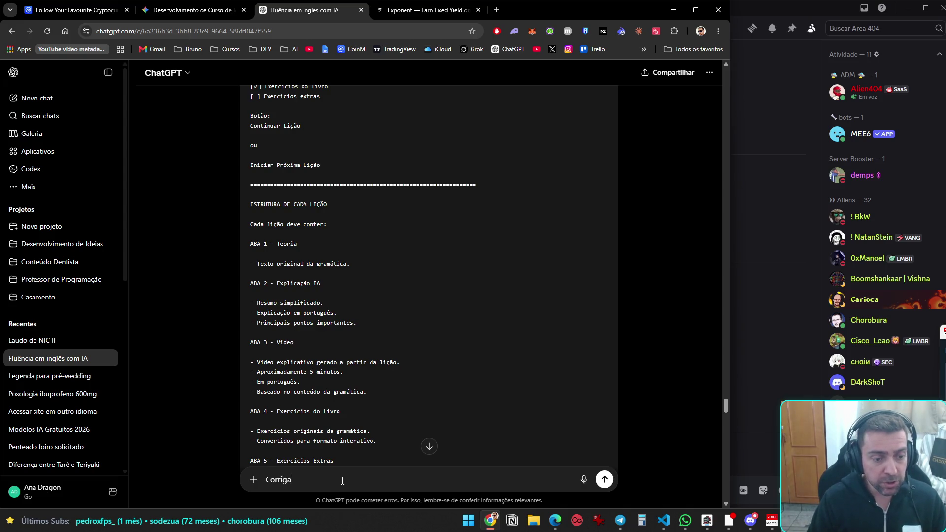
text(, que a explicaçao)
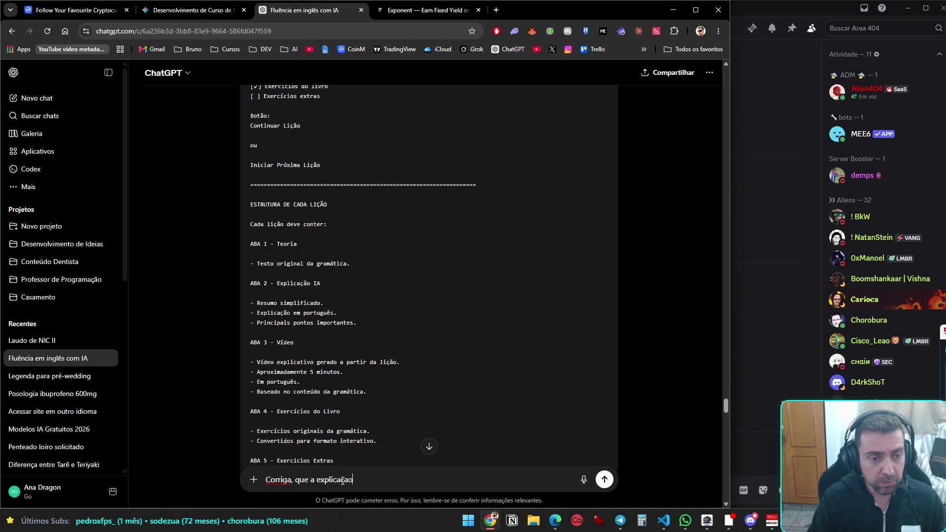
text( não é em)
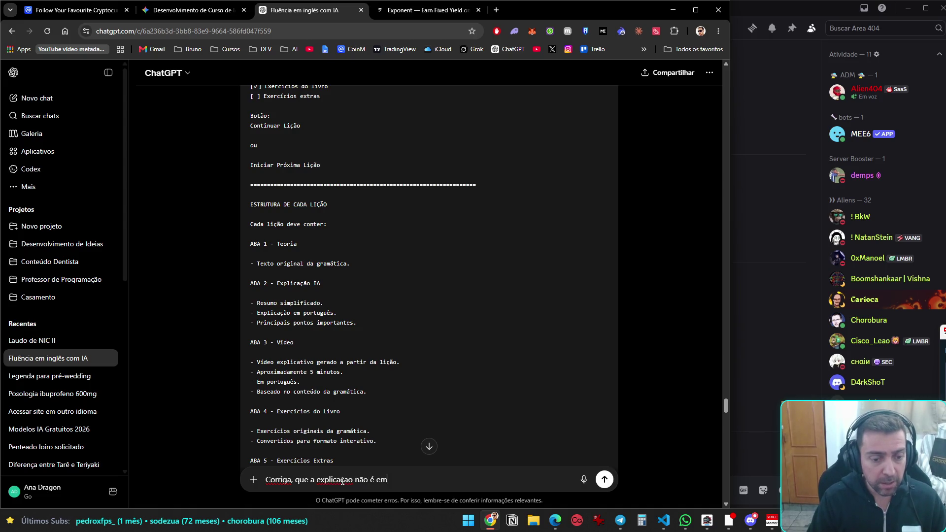
text( portugues e sim em i)
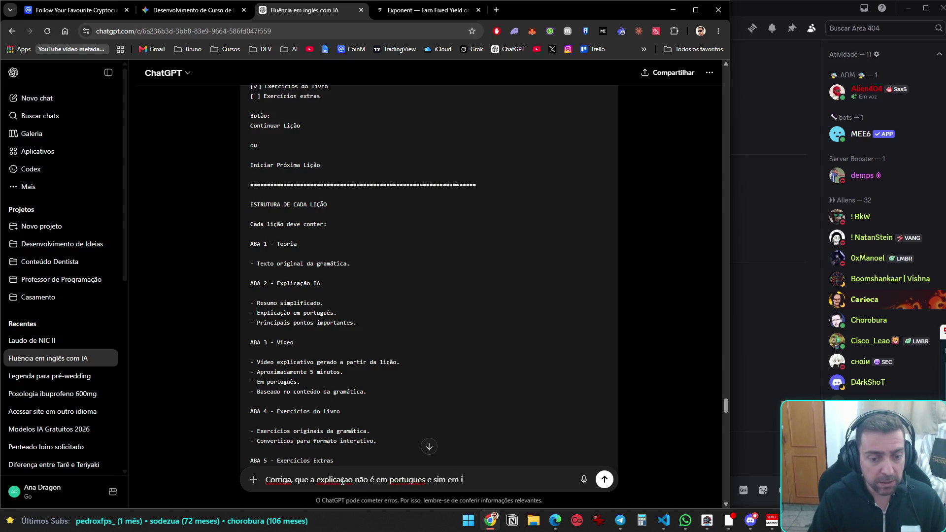
text(ngles.)
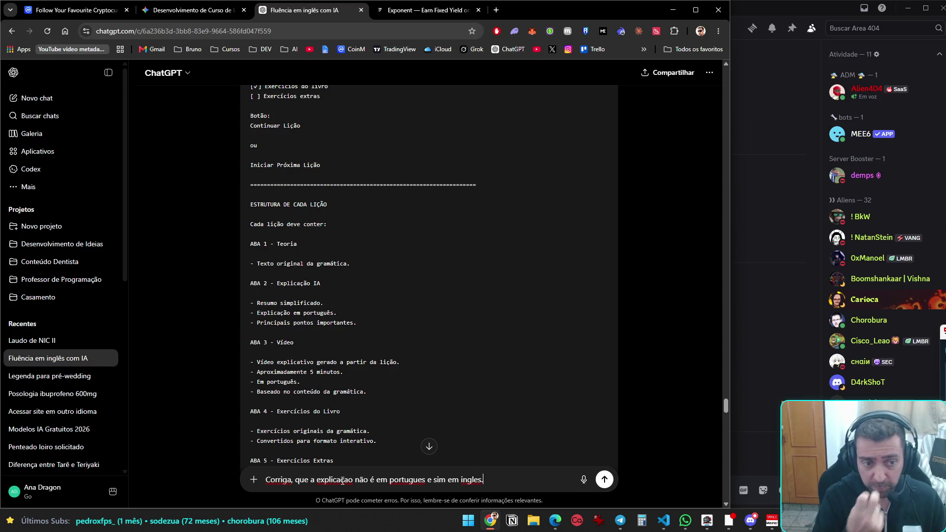
scroll(315, 304, down, 2)
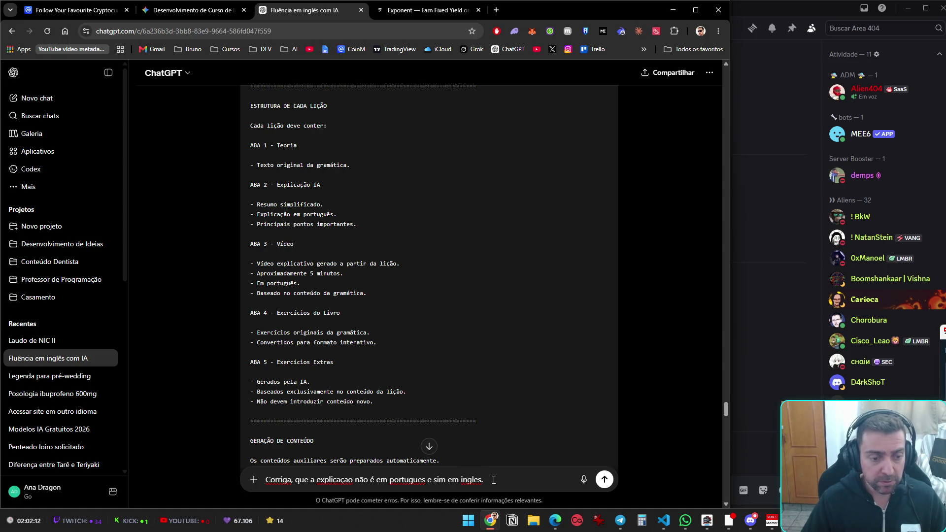
key(shift+Return)
text(Video em ingles e ac)
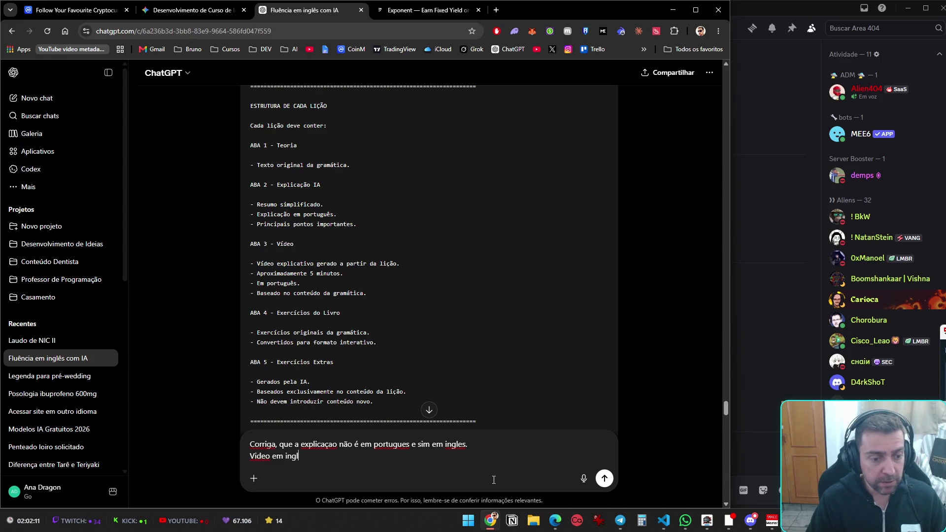
text(rescente q)
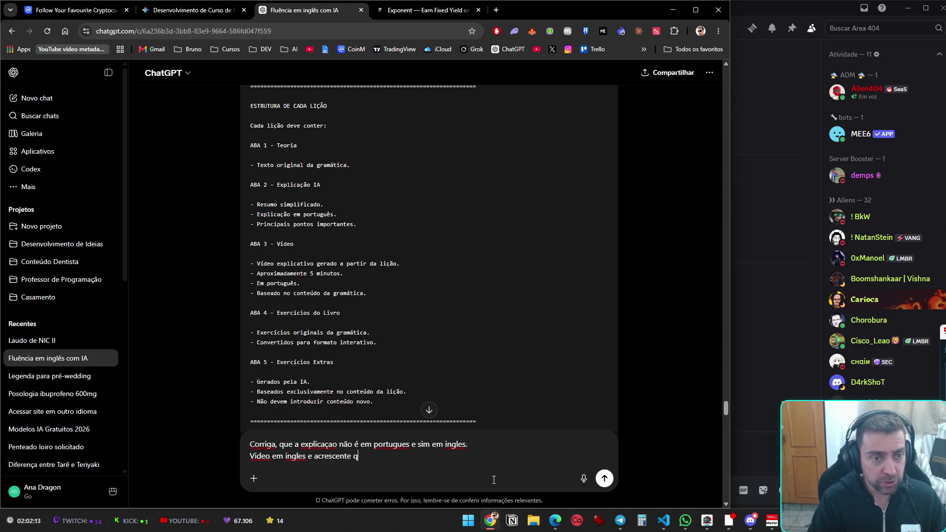
text(ue é gerado pelo notebook.)
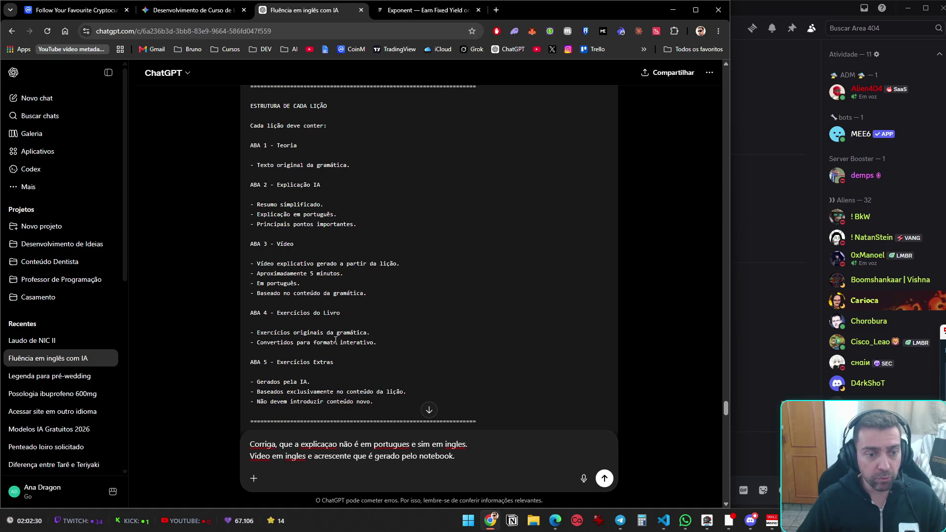
Return to the Exponent tab, then watch the member's live screen share in Discord's Geral channel
click(437, 14)
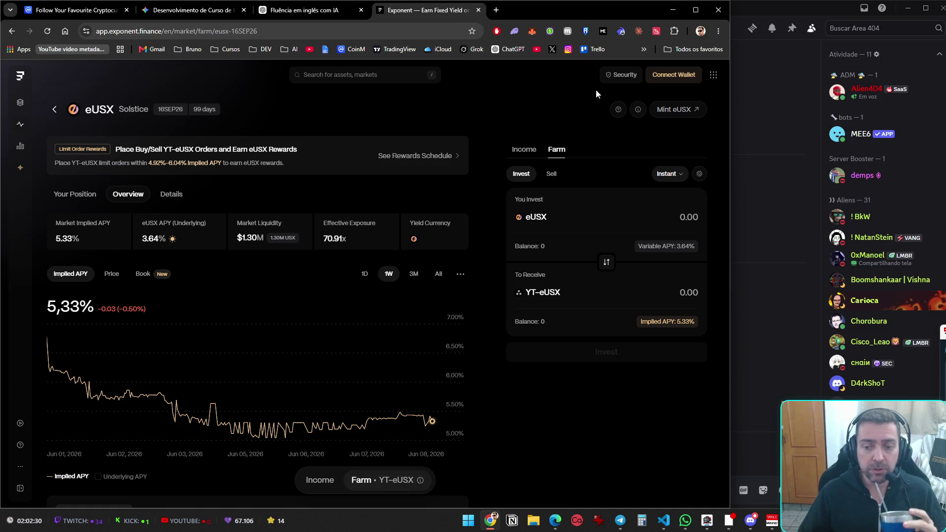
click(750, 521)
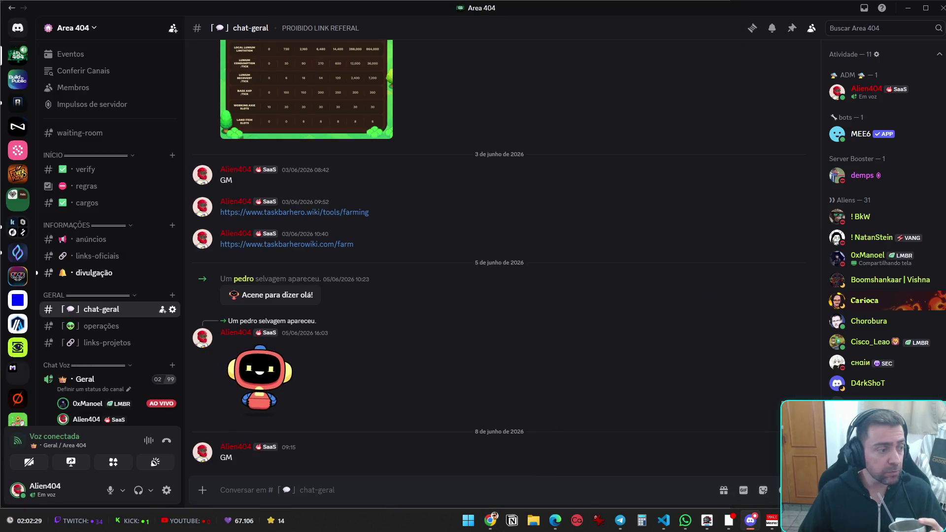
mouse_move(123, 404)
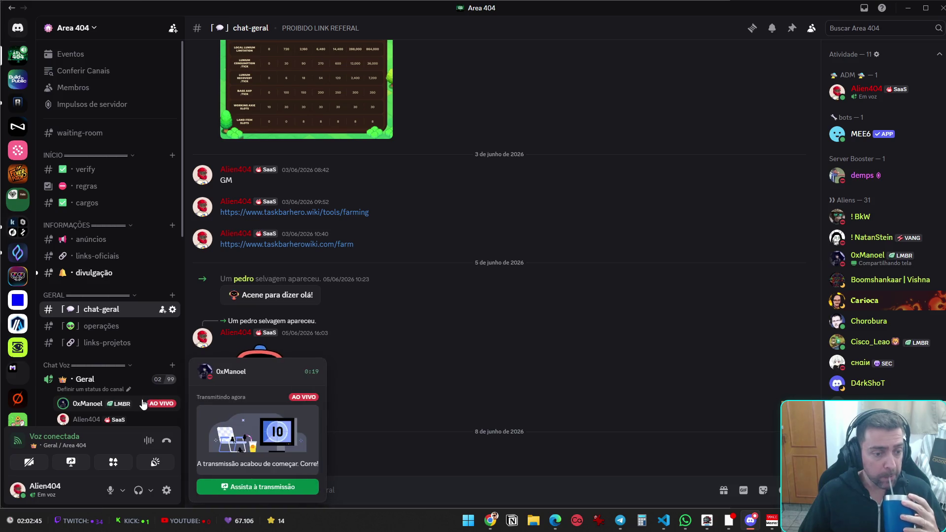
click(305, 486)
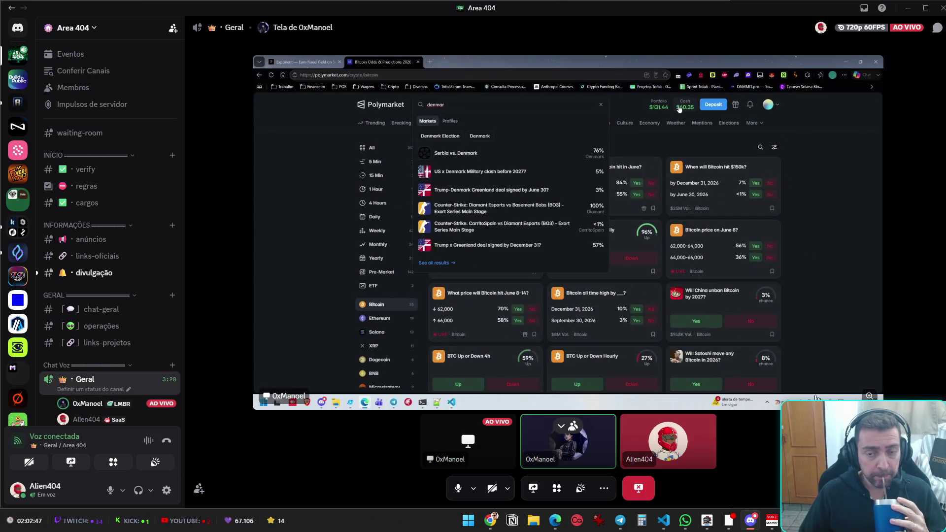
Show the member's shared Polymarket screen fullscreen and scroll down the market page
double_click(587, 165)
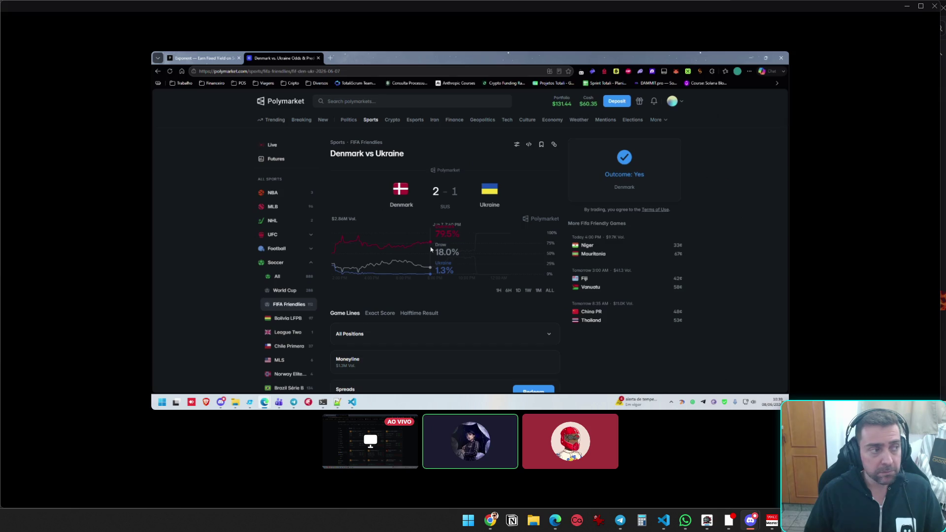
scroll(431, 249, down, 2)
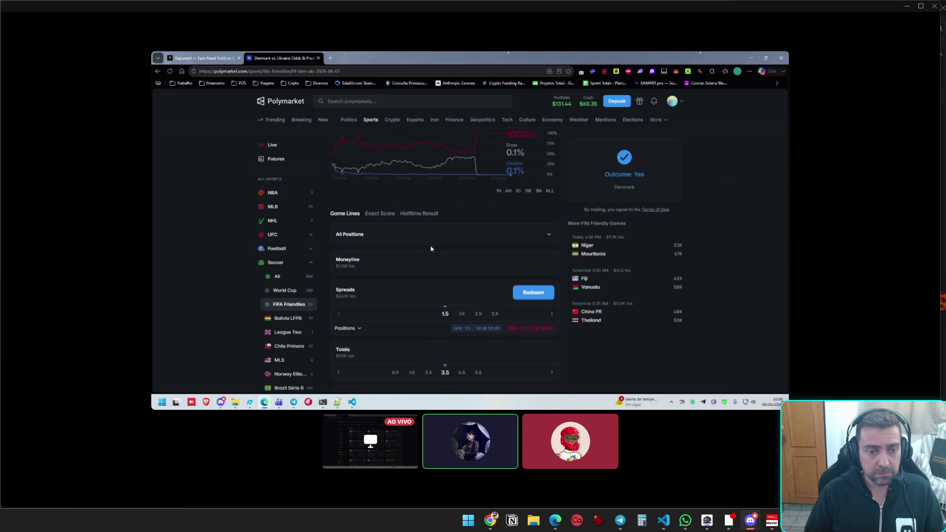
scroll(409, 235, down, 2)
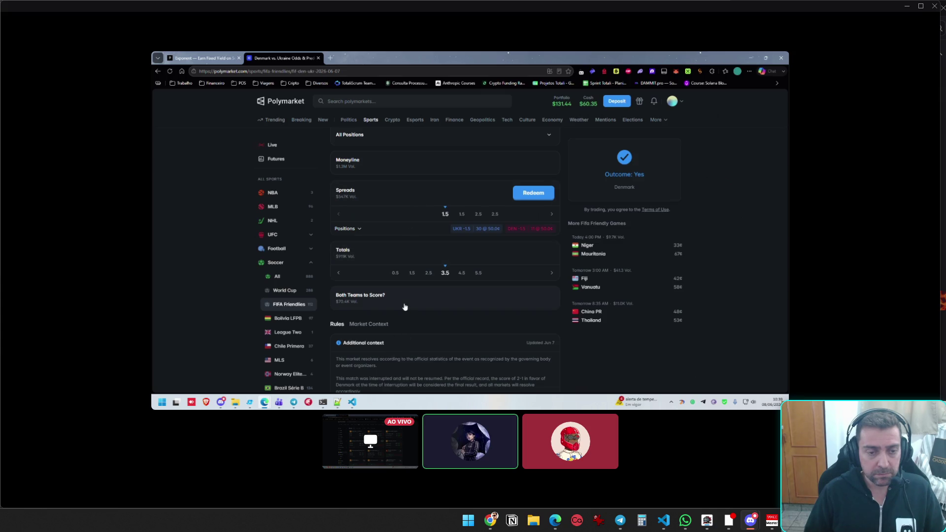
scroll(404, 303, down, 2)
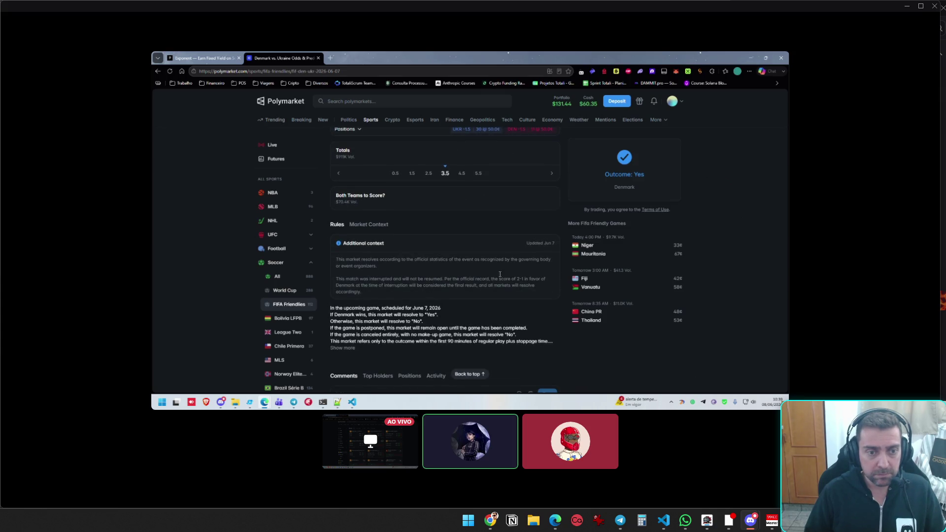
Expand the full resolution rules and highlight the canceled-game rule line
click(385, 335)
scroll(384, 335, down, 1)
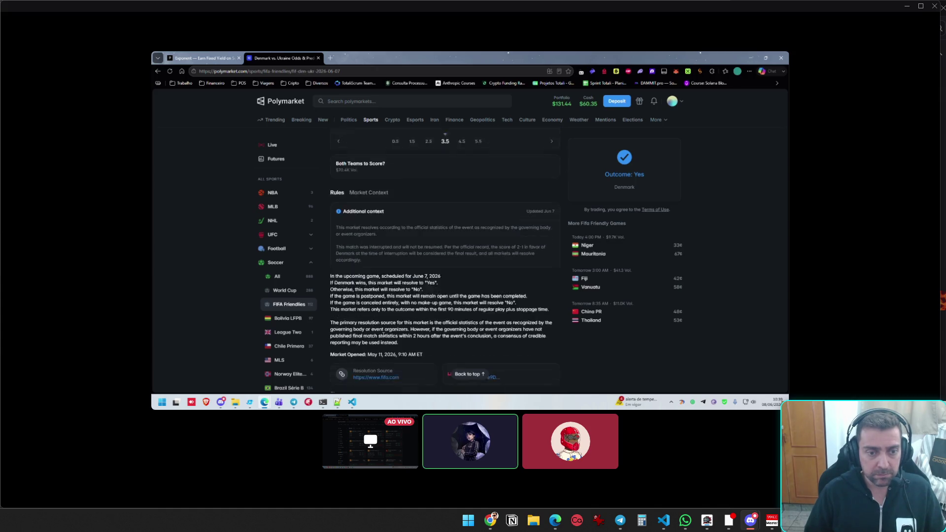
scroll(384, 335, down, 2)
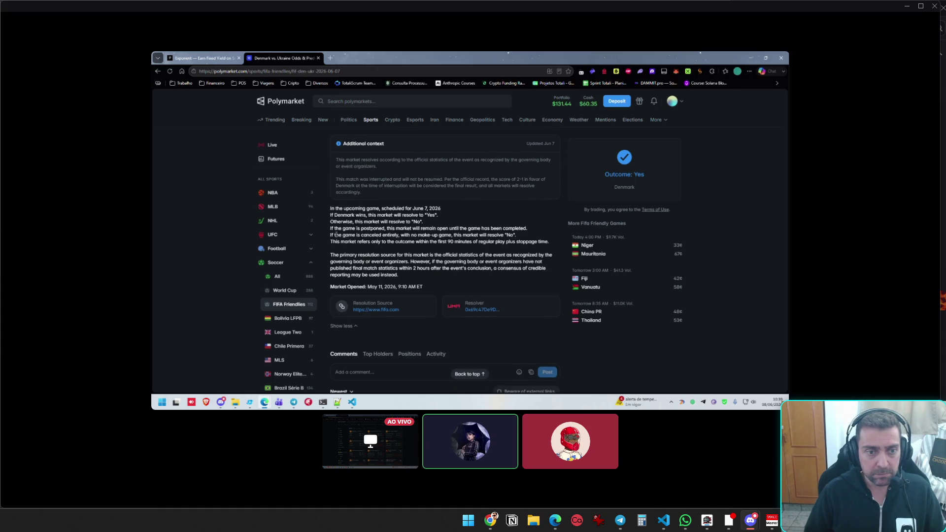
mouse_move(335, 235)
mouse_down()
mouse_move(461, 230)
mouse_move(518, 238)
mouse_up()
click(516, 235)
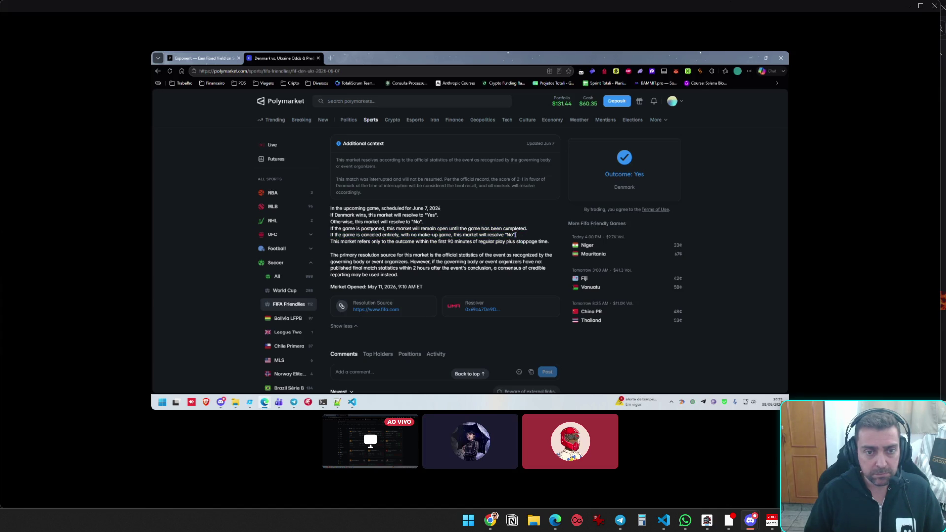
triple_click(515, 235)
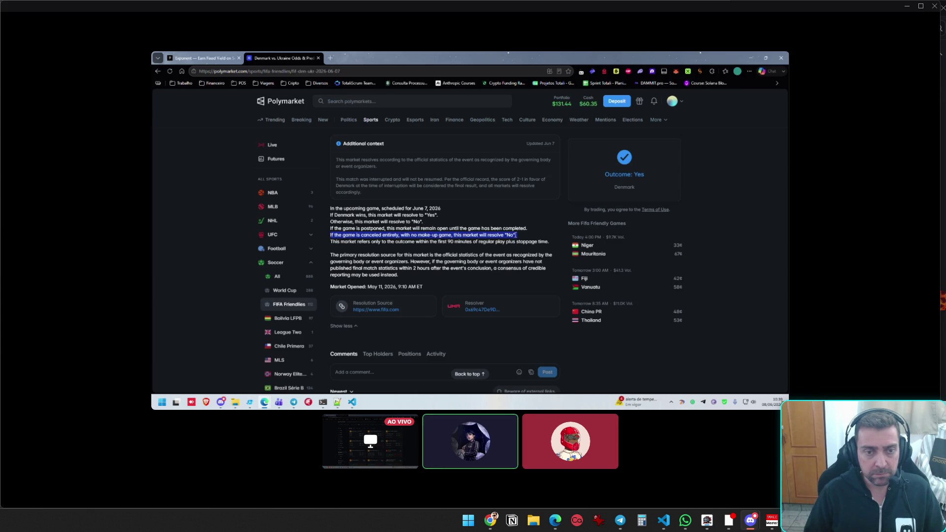
scroll(516, 235, up, 3)
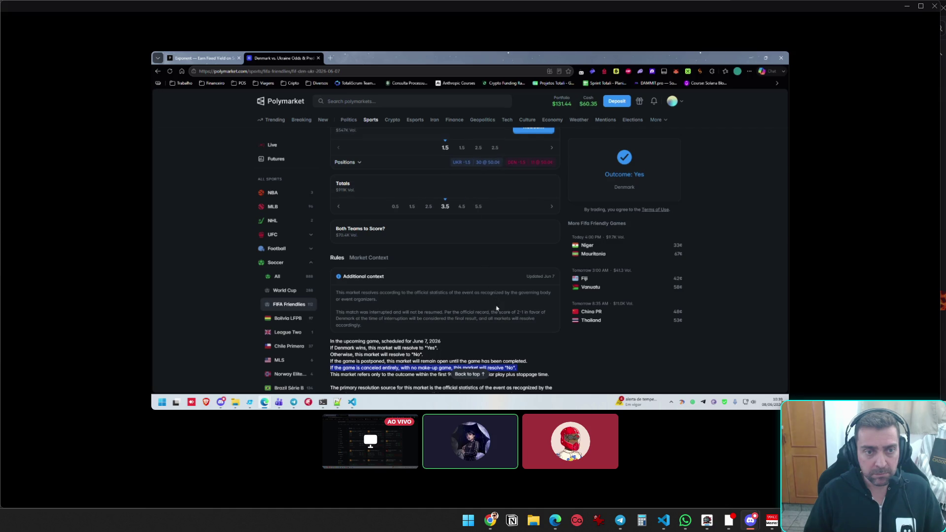
scroll(497, 308, down, 2)
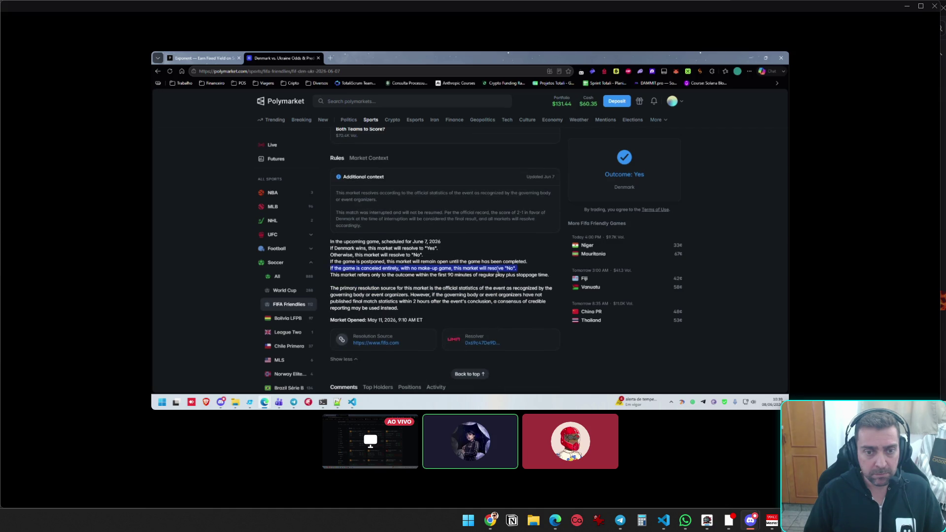
click(497, 269)
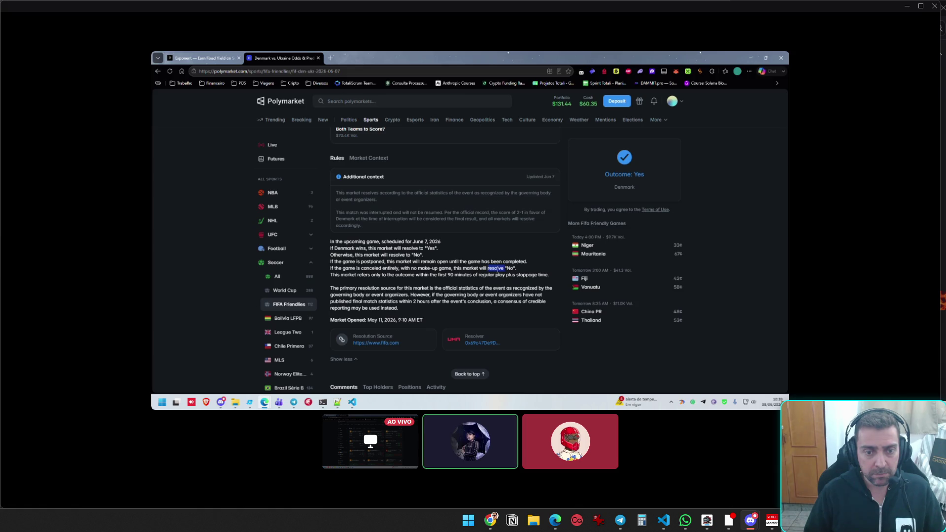
scroll(477, 272, up, 4)
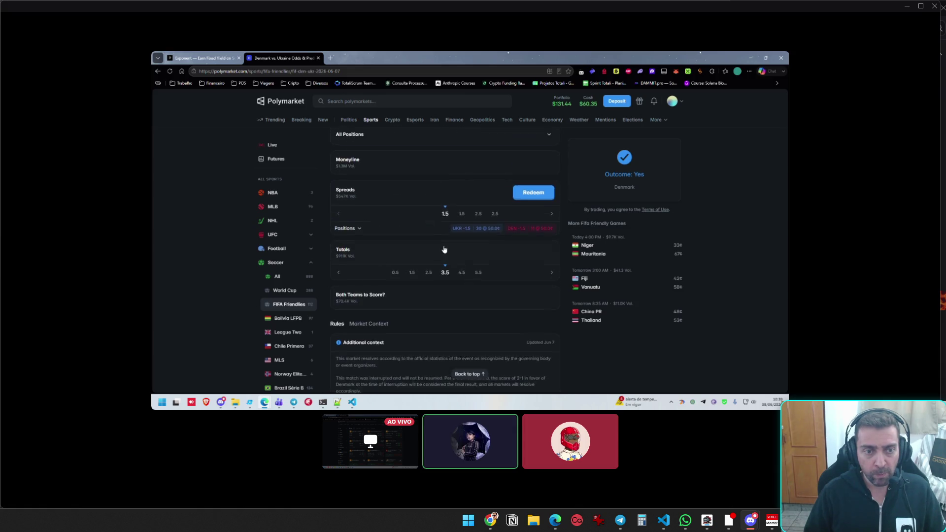
Open the Totals 2.5 market and highlight its postponed and unfinished-game rule paragraphs
click(429, 252)
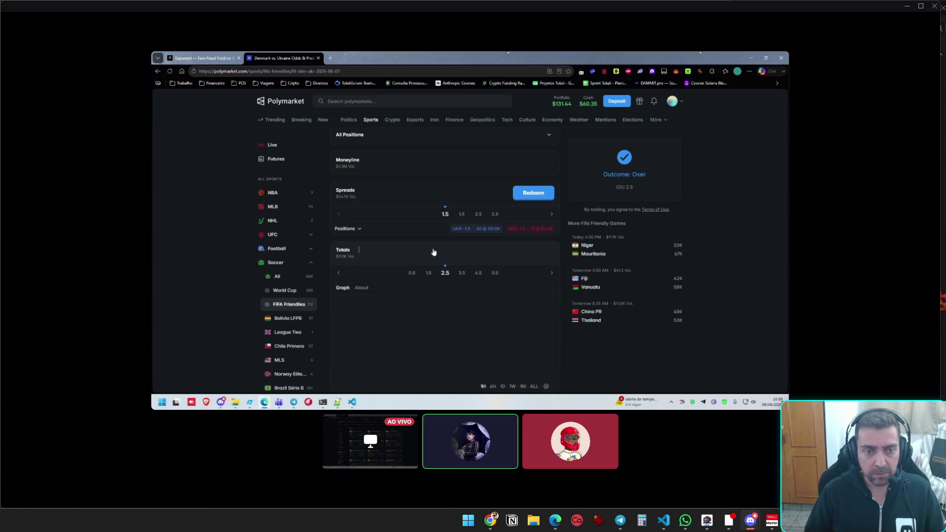
scroll(434, 254, down, 1)
scroll(436, 185, down, 3)
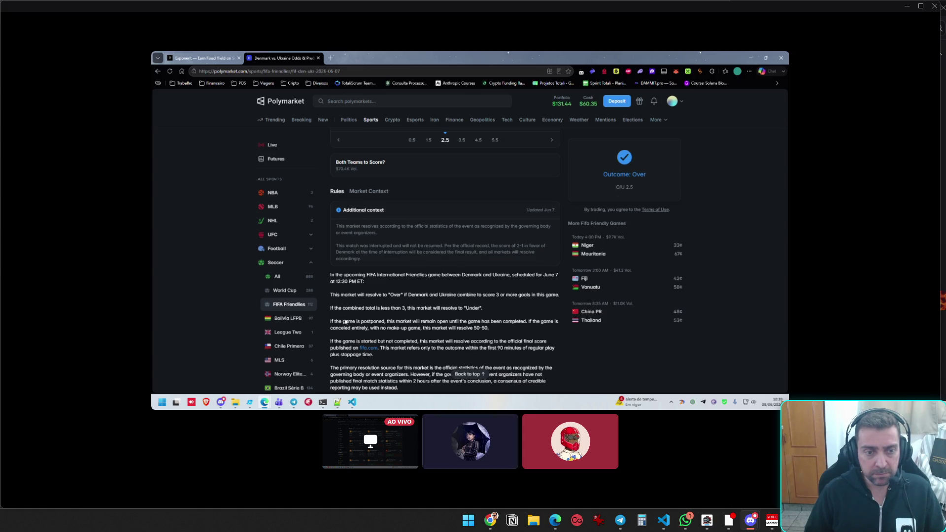
triple_click(331, 321)
triple_click(445, 347)
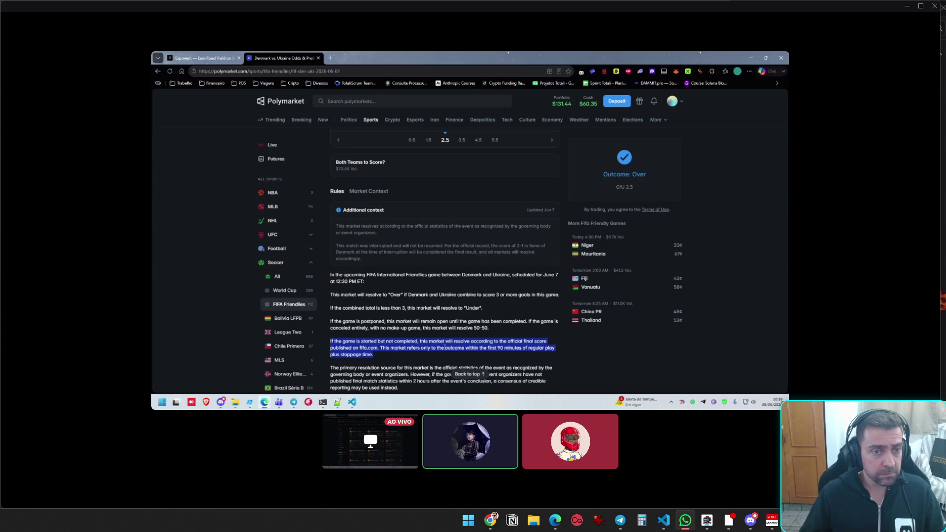
click(445, 348)
scroll(422, 197, up, 2)
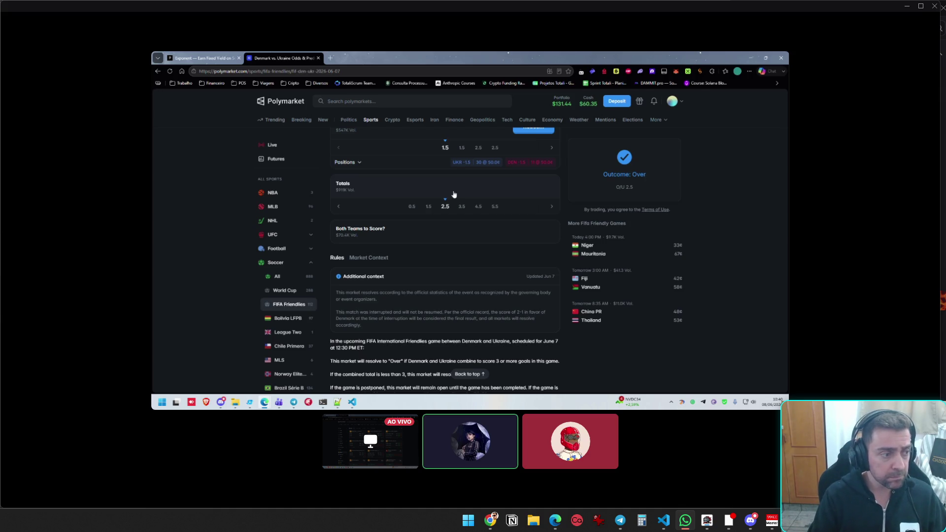
scroll(454, 194, up, 2)
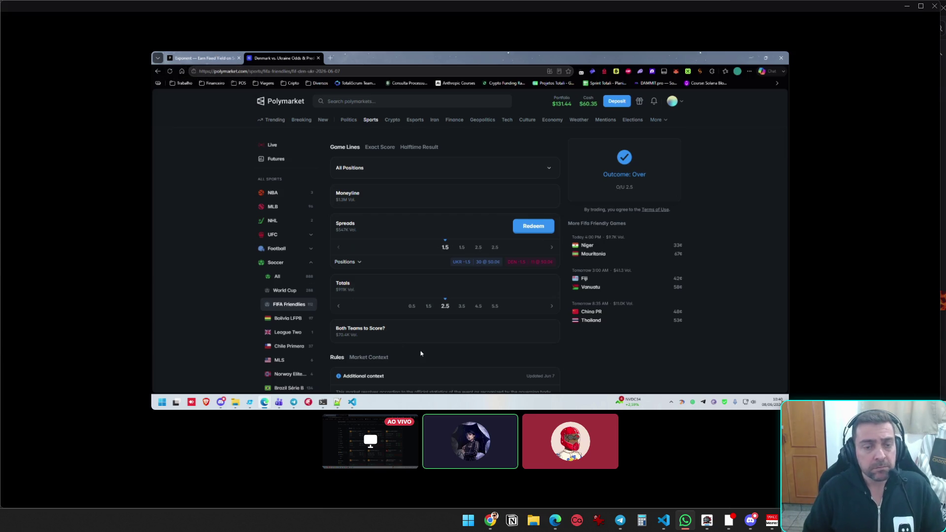
click(197, 55)
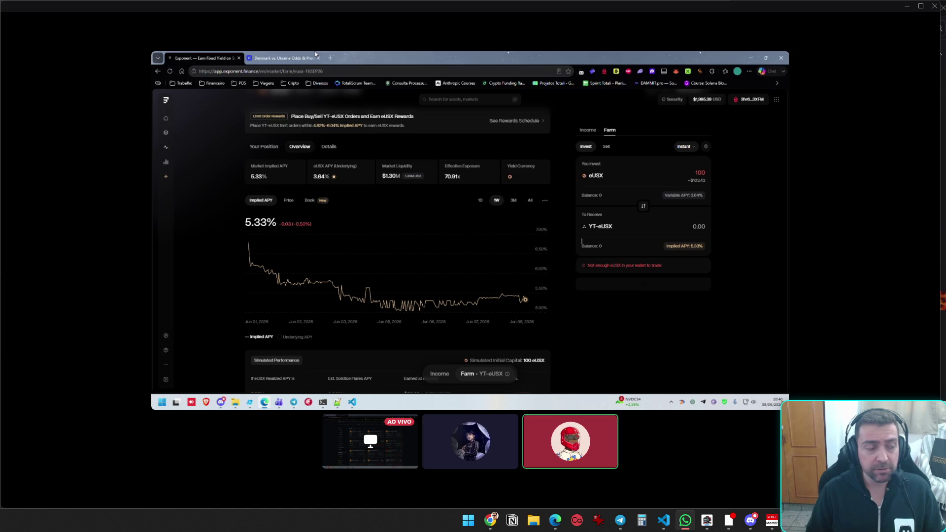
Glance back at the Denmark vs Ukraine Polymarket market page
mouse_move(316, 54)
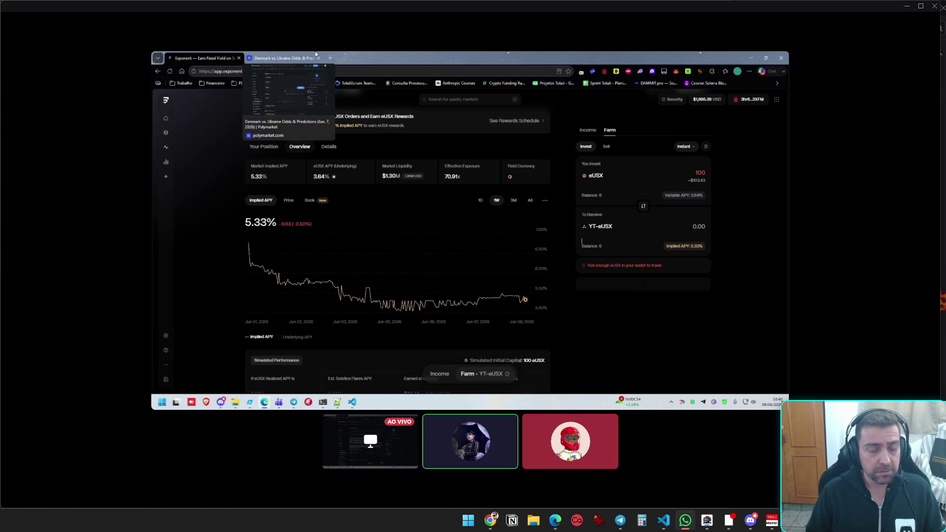
click(314, 55)
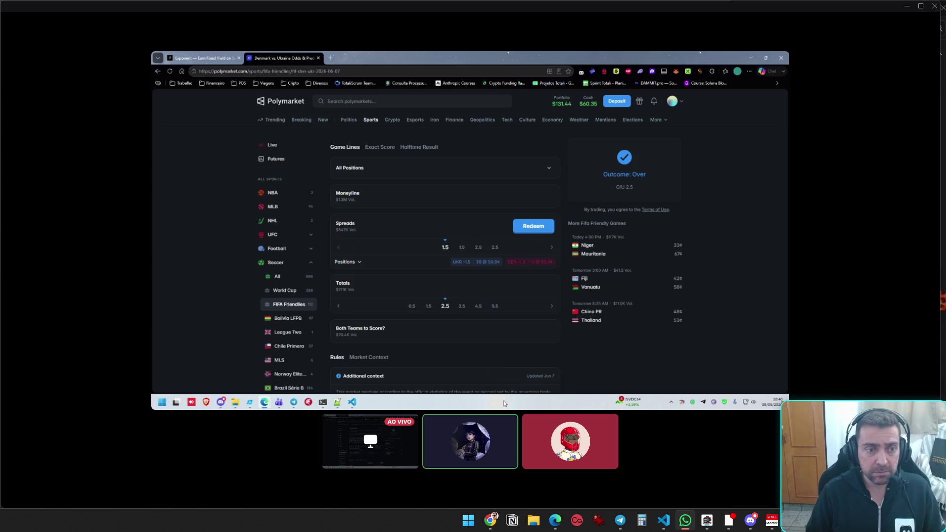
scroll(410, 281, down, 4)
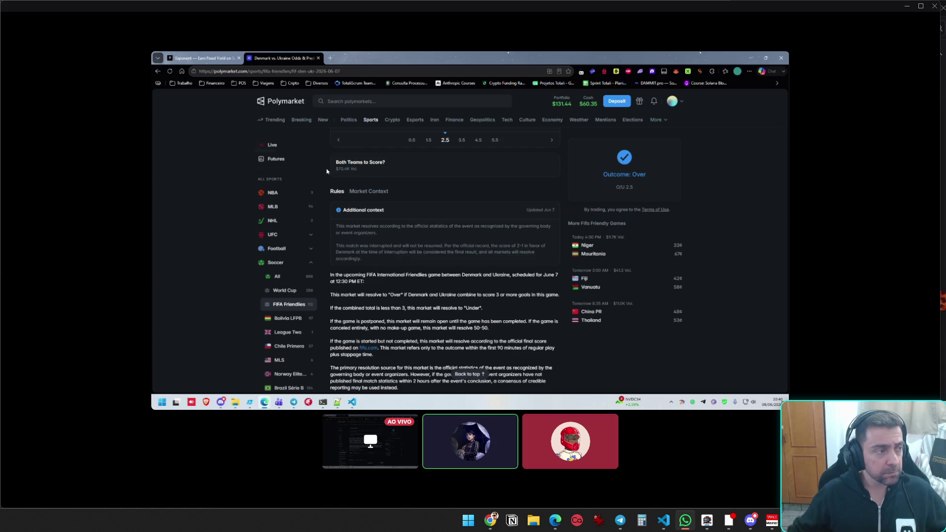
Filter Exponent's Rewards hub to Limit Orders campaigns, then return to the Polymarket market
click(215, 56)
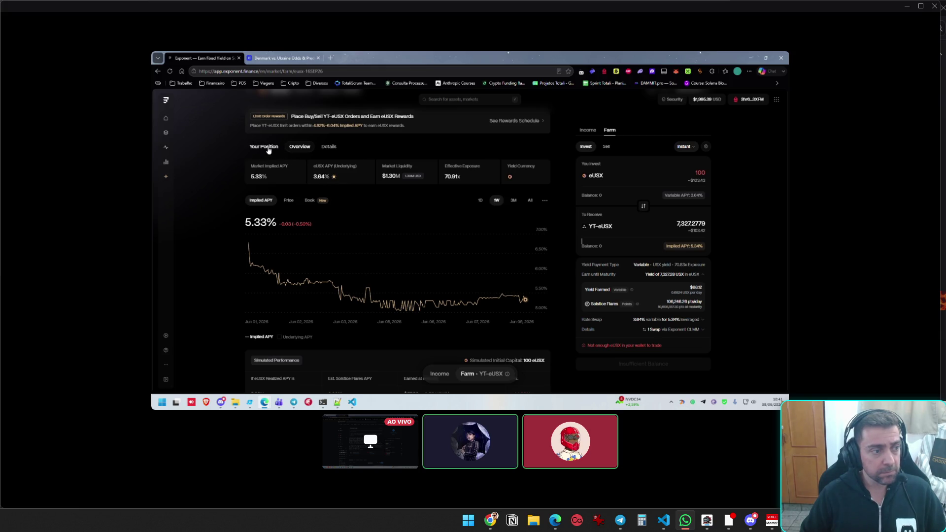
click(165, 176)
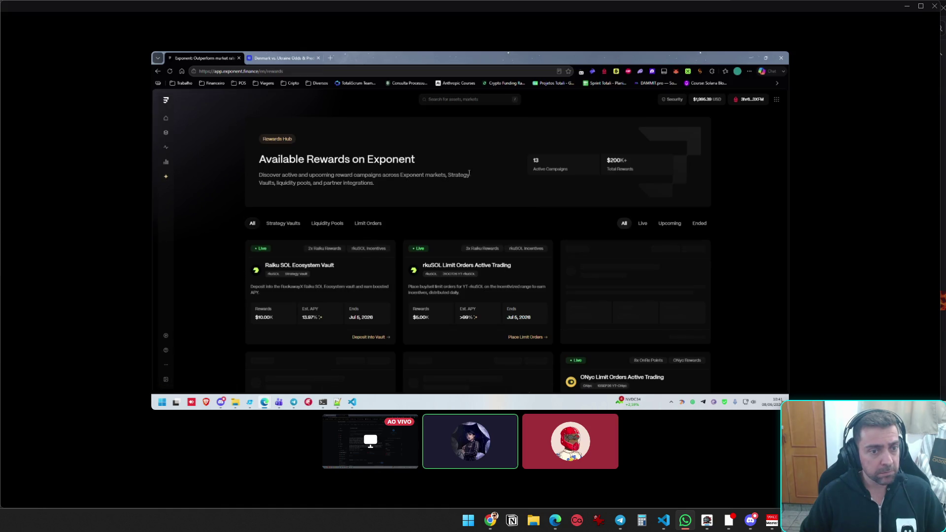
click(369, 223)
scroll(542, 214, down, 1)
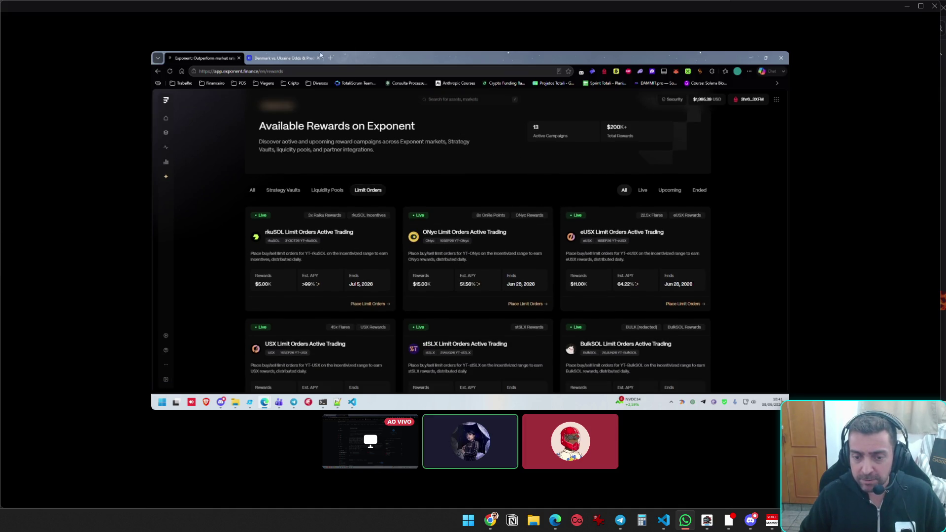
click(283, 58)
scroll(439, 244, up, 3)
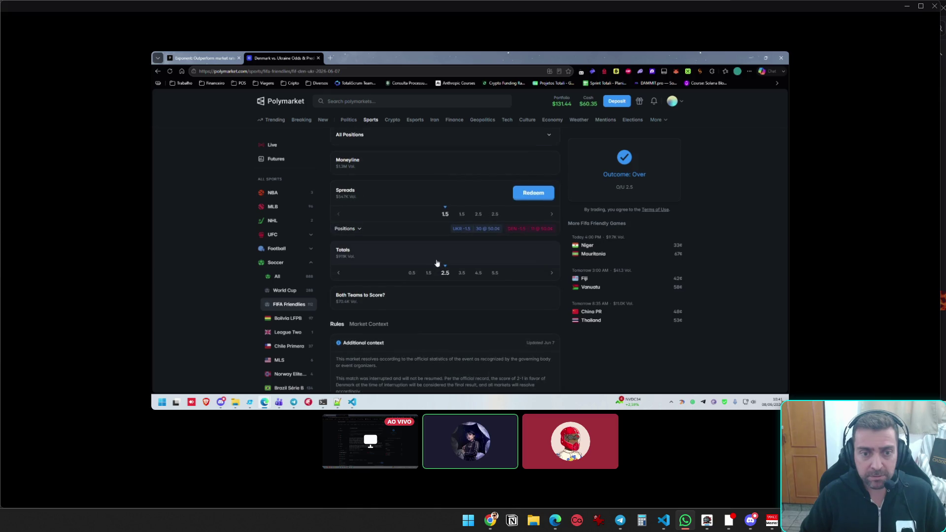
Review the Denmark 2–1 Ukraine score header and chart, then return to Exponent's rewards
scroll(436, 264, up, 4)
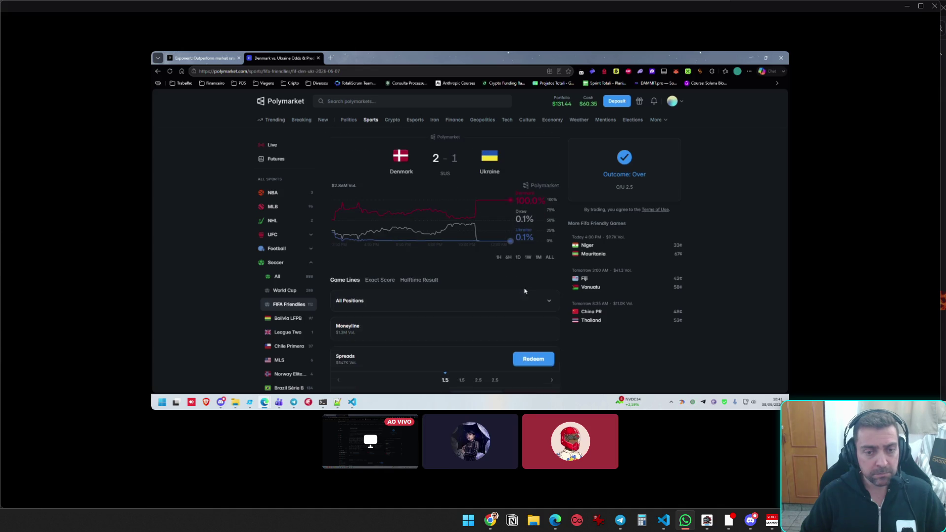
scroll(389, 335, down, 3)
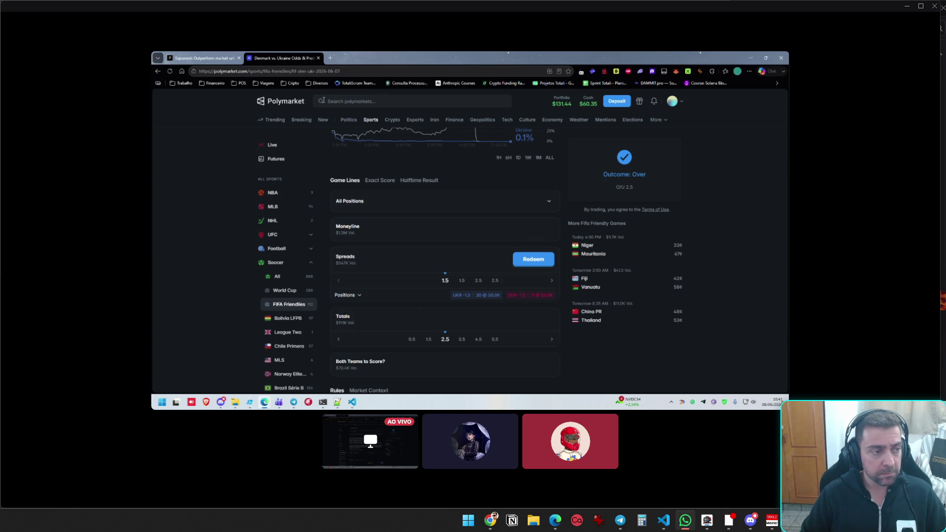
click(191, 53)
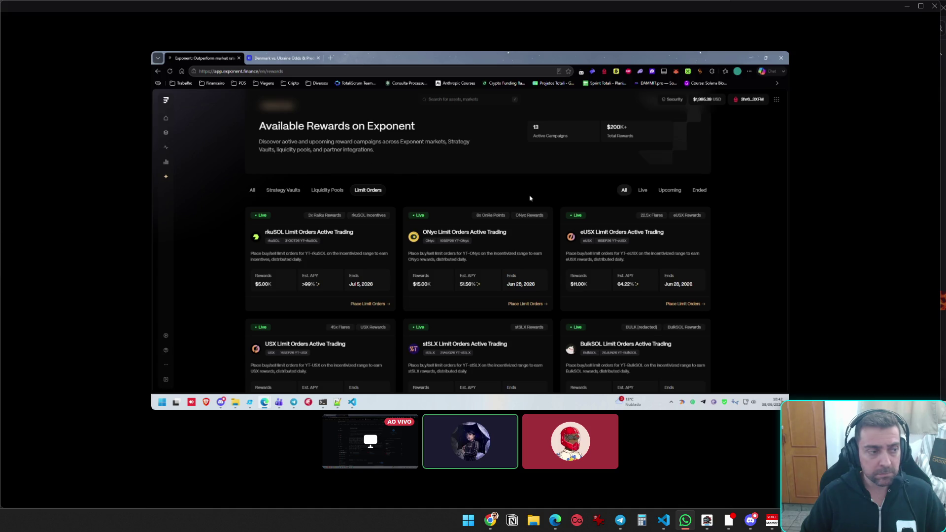
scroll(539, 165, down, 3)
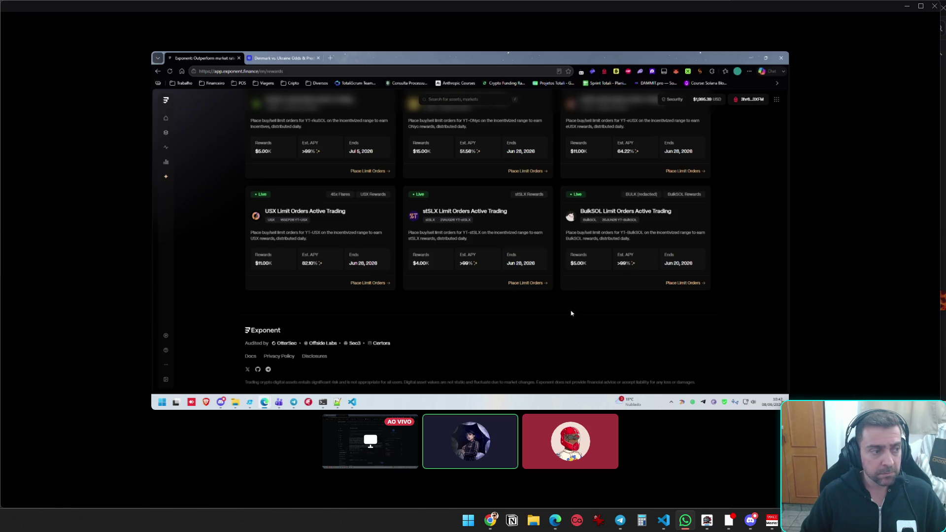
scroll(334, 302, up, 2)
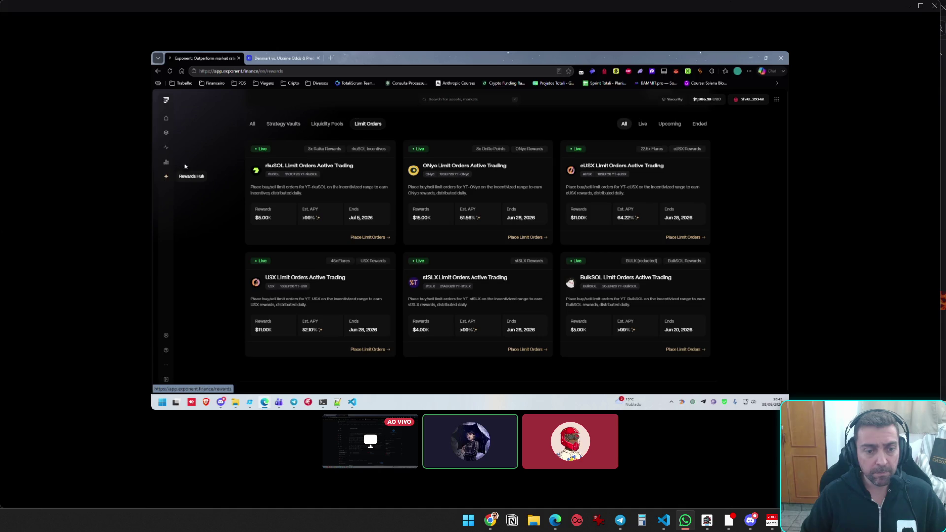
Open the eUSX limit-order campaign details and its farm market in a new tab
click(604, 168)
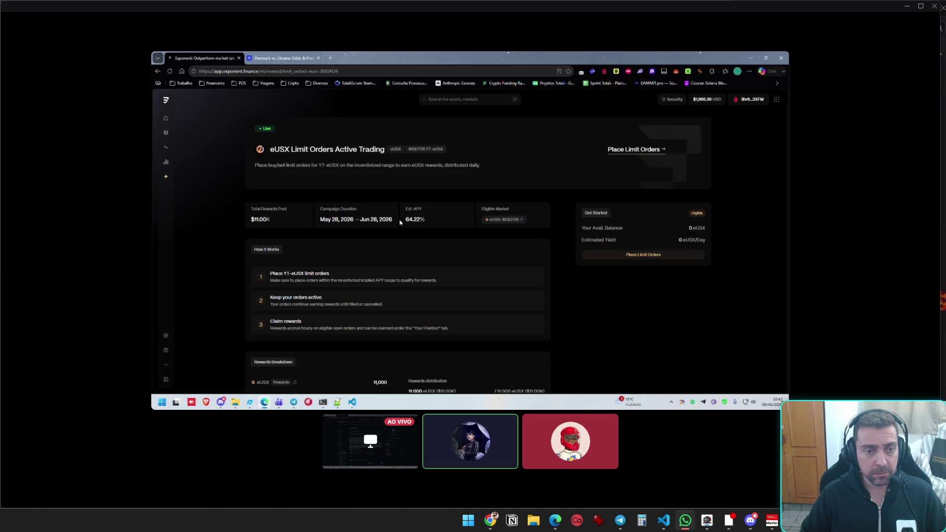
click(645, 256)
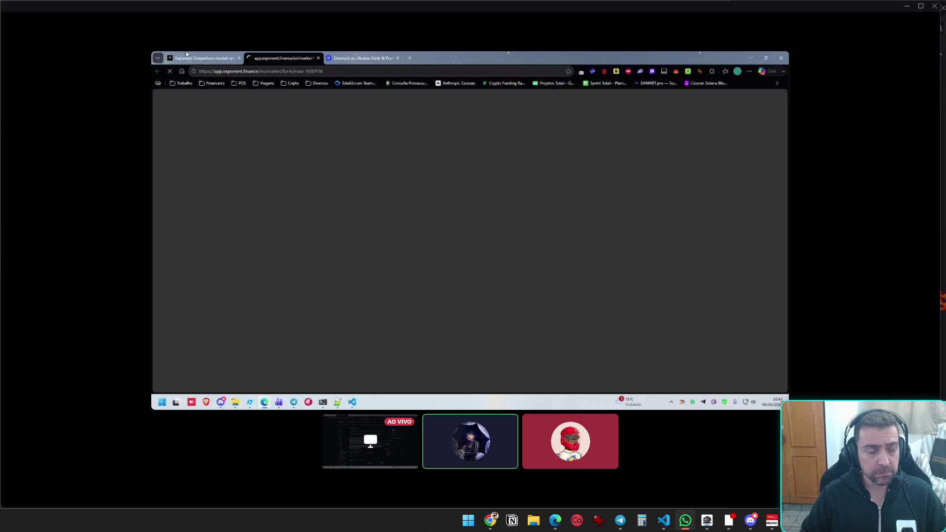
key(ctrl+shift+Tab)
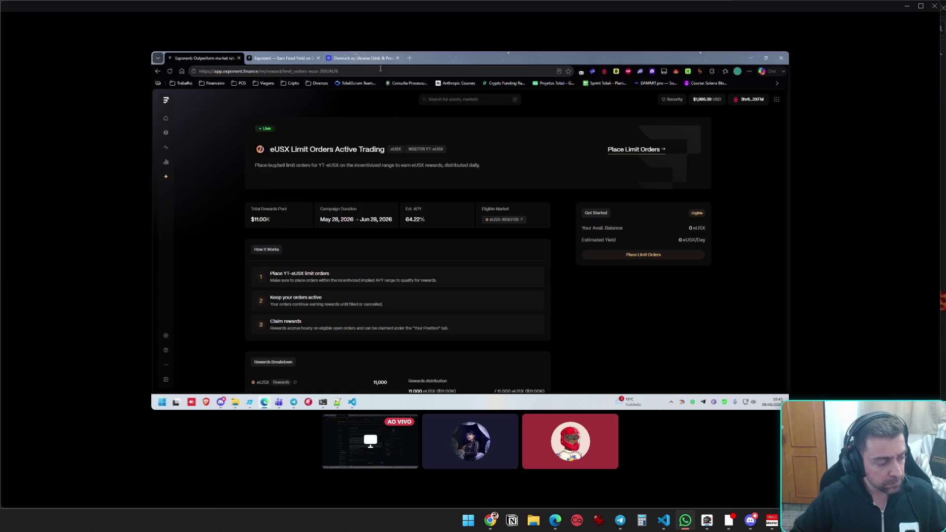
click(290, 55)
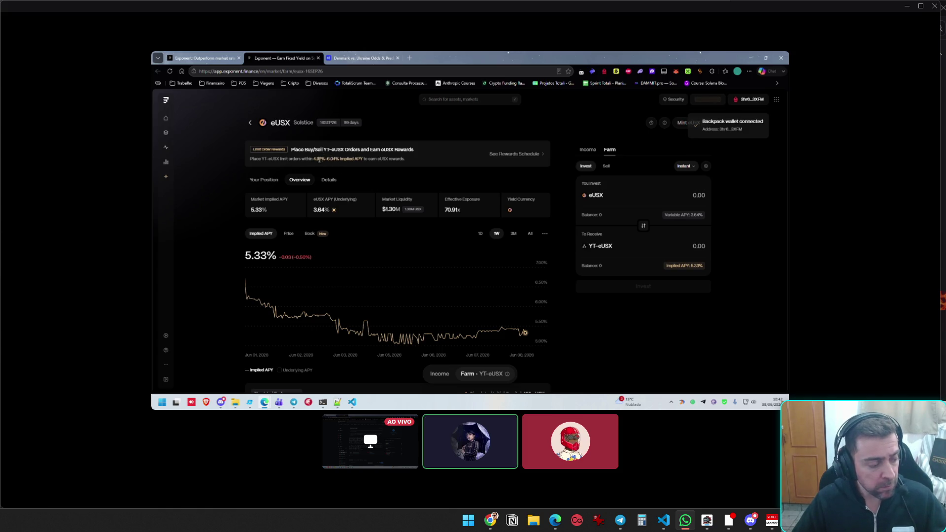
Enter 2000 eUSX as a limit buy at 4.9% implied APY
drag(314, 159, 339, 166)
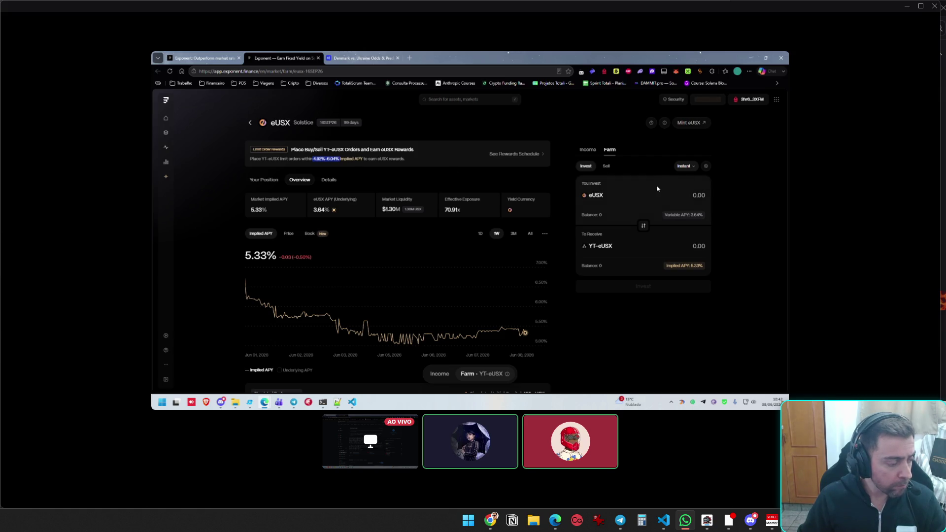
click(690, 195)
text(2000)
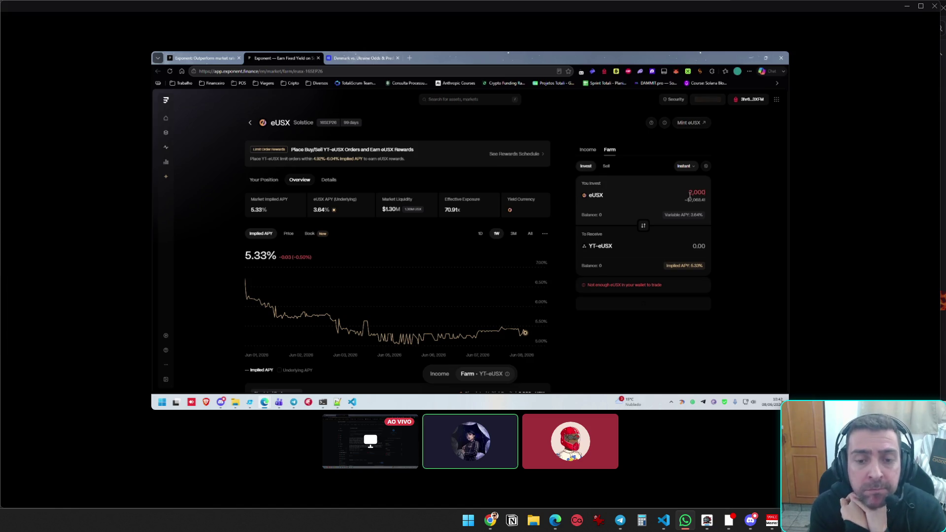
click(682, 166)
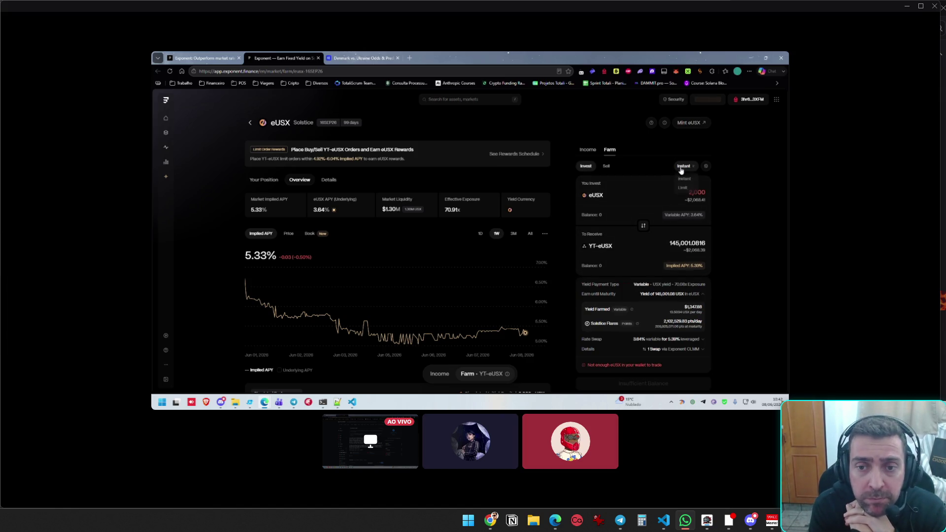
click(683, 188)
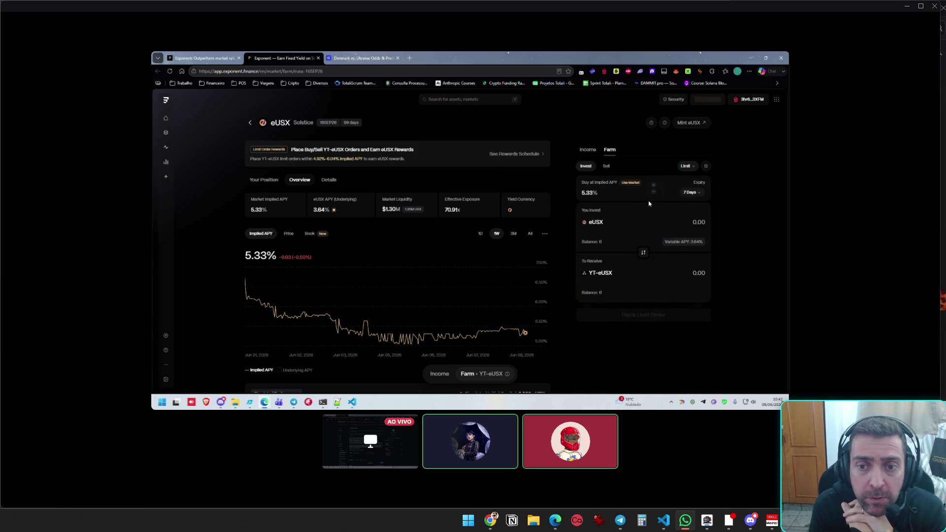
double_click(584, 192)
text(4.9)
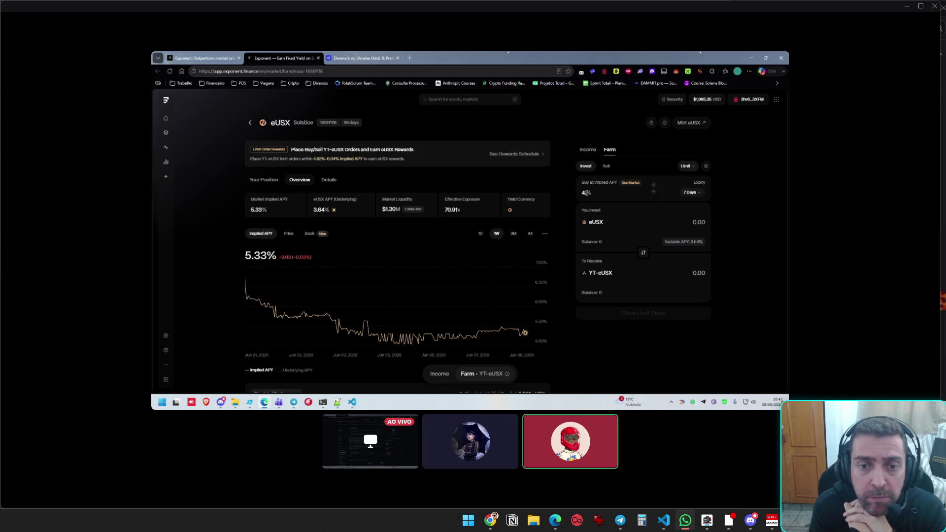
click(670, 216)
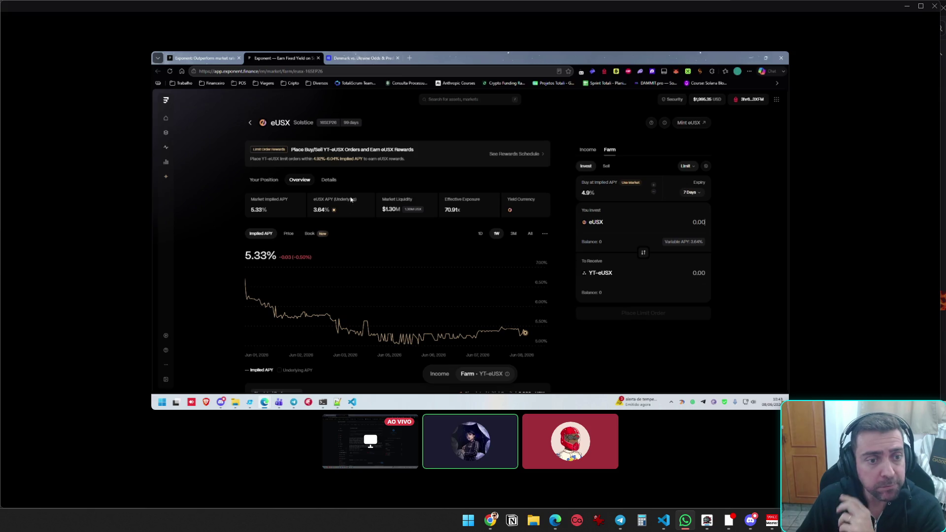
click(604, 196)
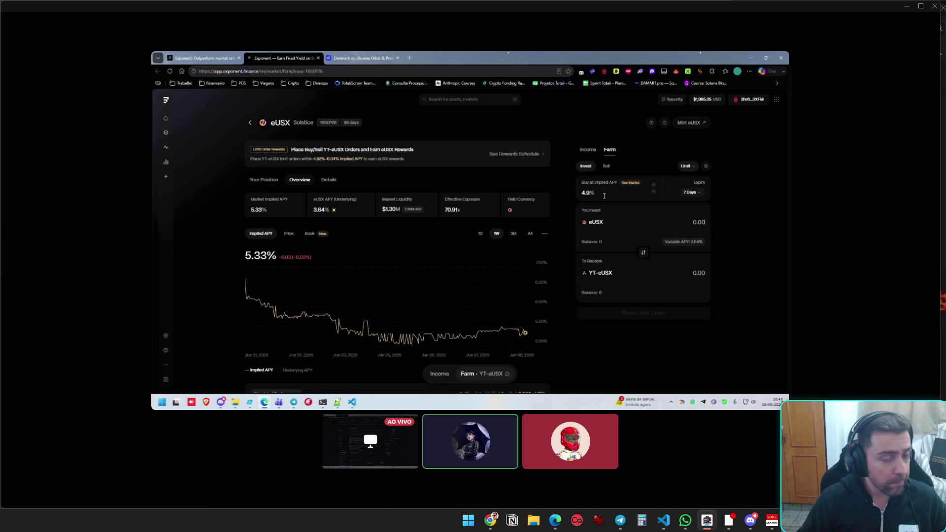
Bring up the ONyc 10SEP26 market page at 13.56% implied APY
mouse_move(789, 323)
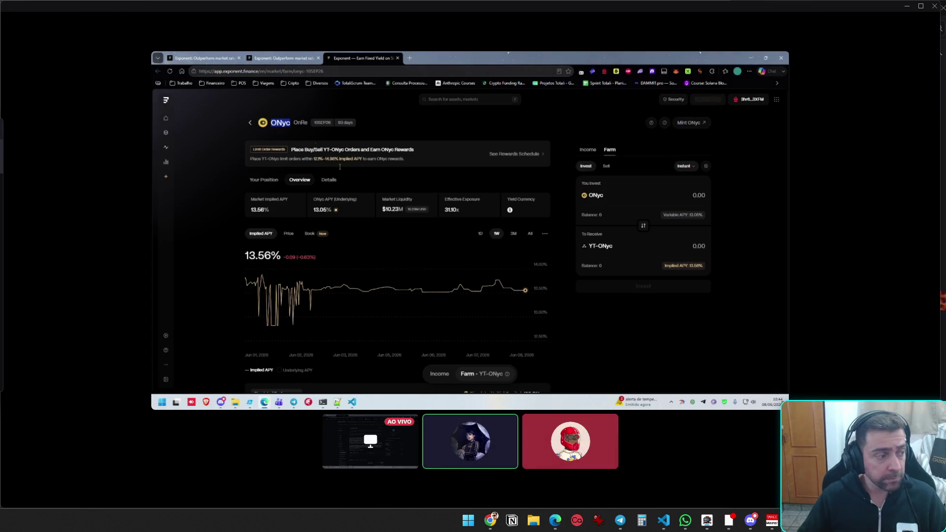
Switch to the second virtual desktop and launch Firefox from system search
key(ctrl+super+Right)
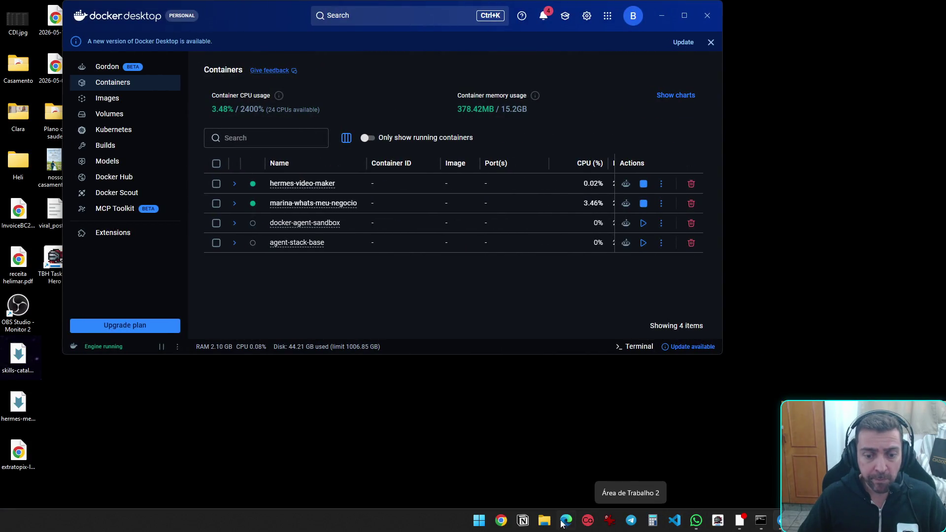
key(super)
text(firefox)
key(Return)
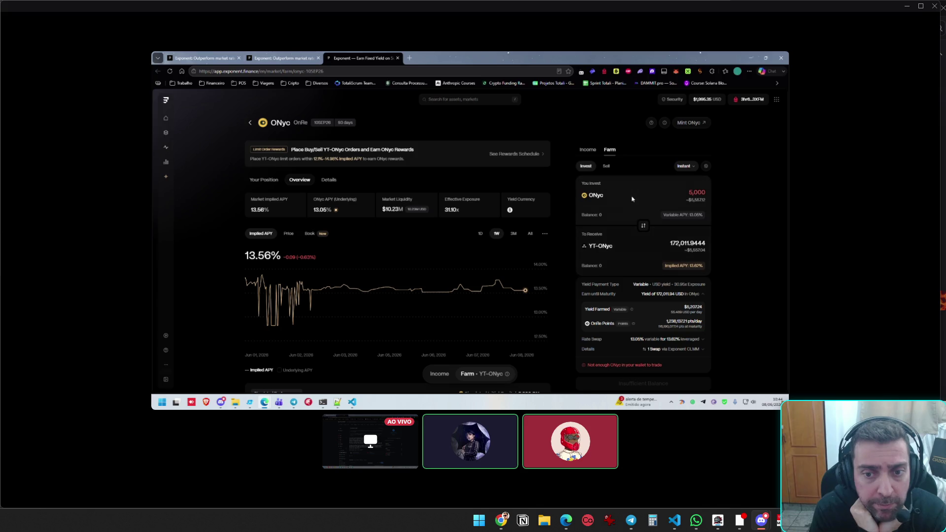
Show the ONyc order book, mark the 115.8378 size and 13.80% best bid, then select the 5,000 amount
mouse_move(309, 236)
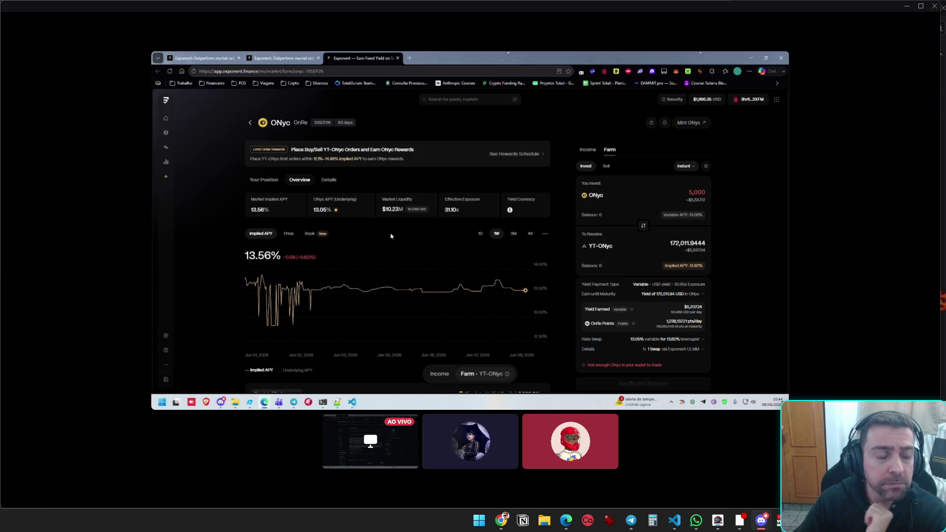
click(310, 233)
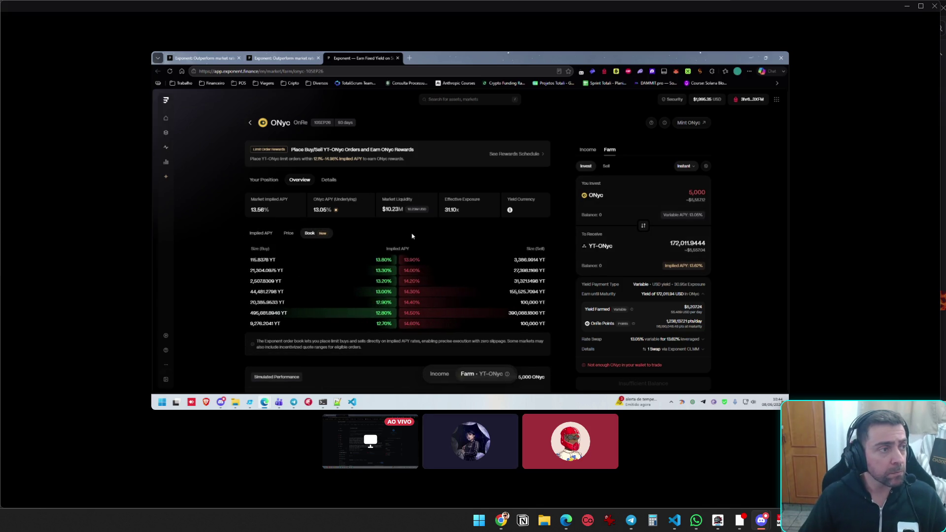
double_click(268, 260)
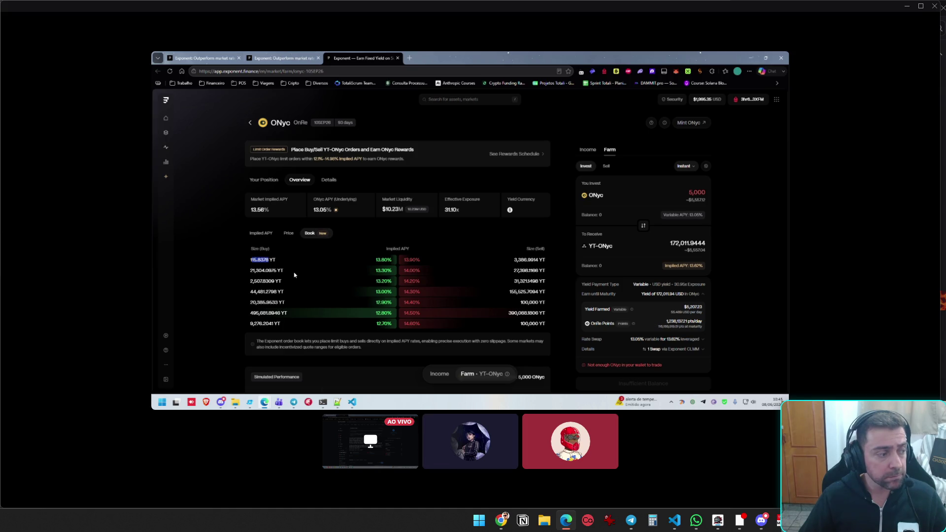
click(251, 263)
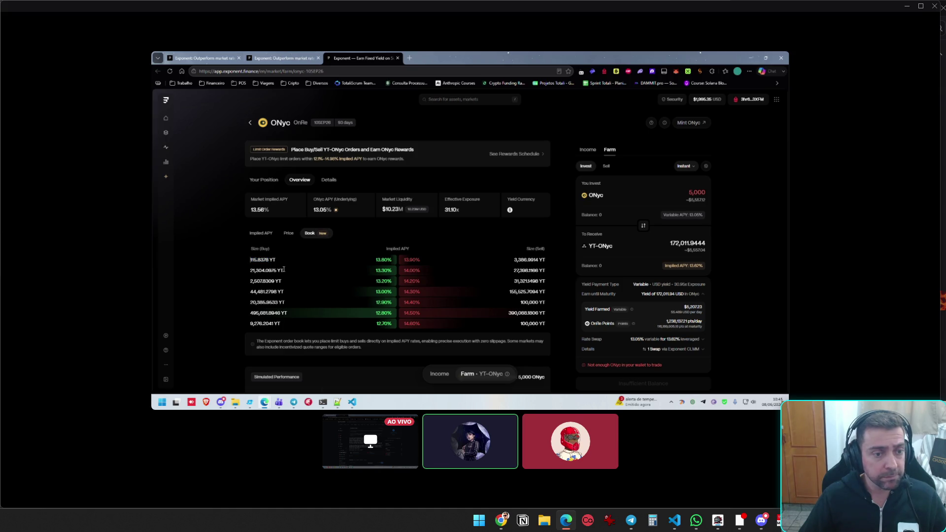
double_click(383, 259)
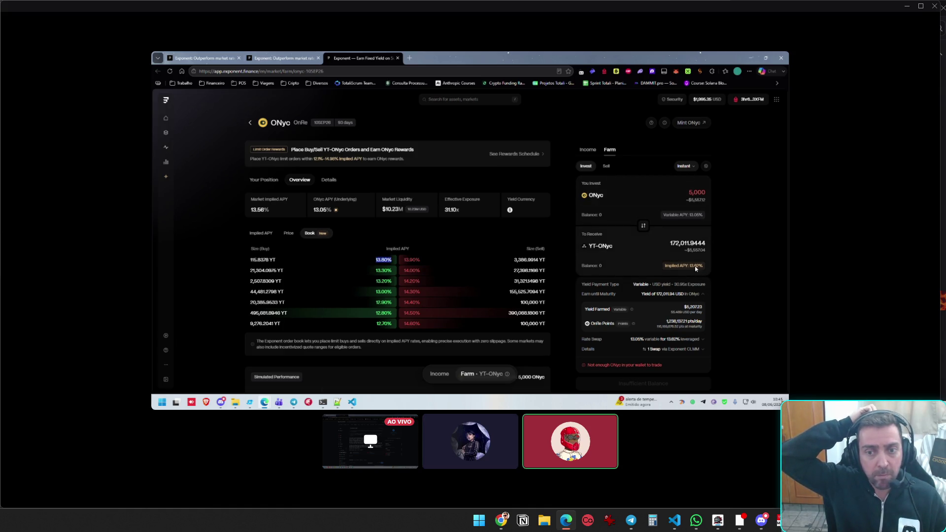
click(683, 202)
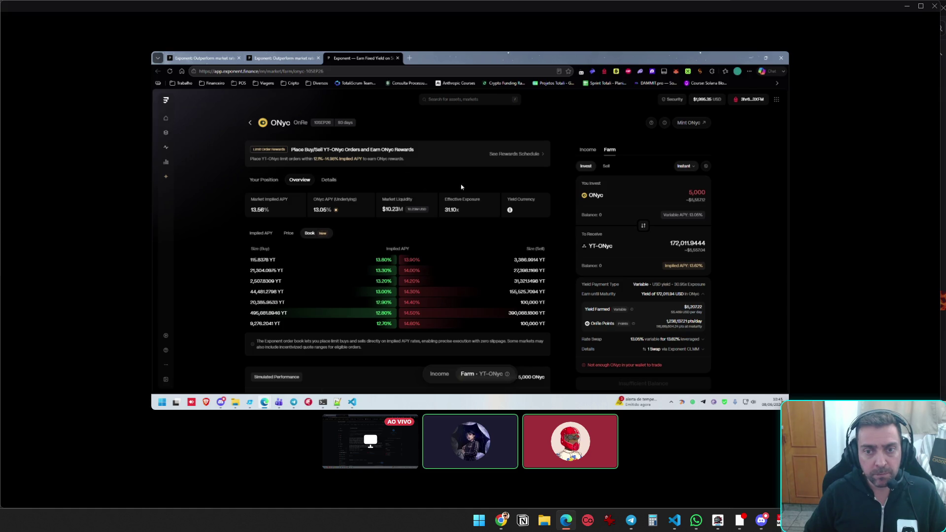
double_click(667, 190)
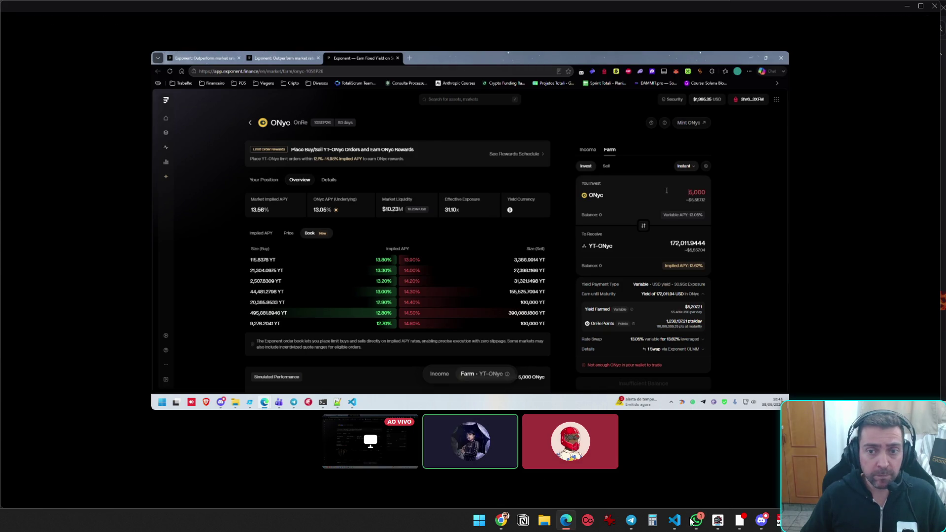
mouse_move(841, 226)
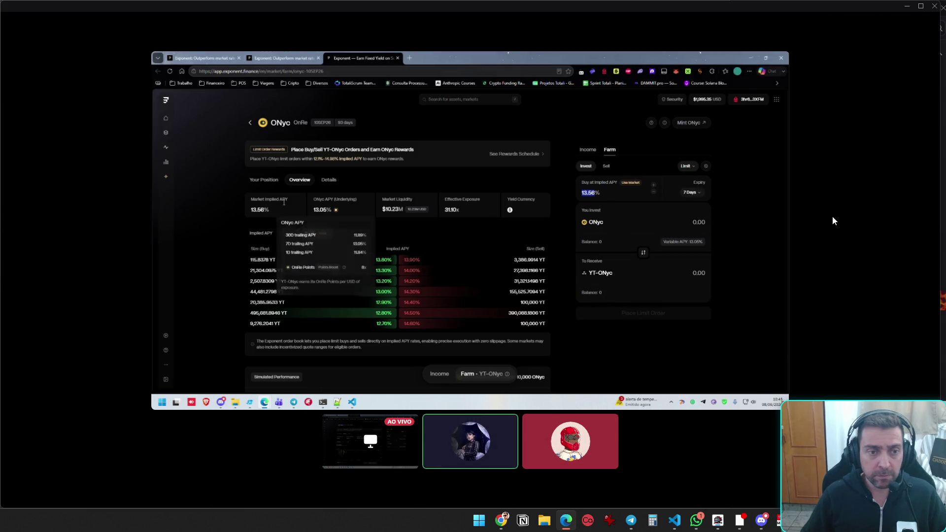
Make the ONyc order a limit buy at 12.6% implied APY with 7-day expiry
mouse_move(286, 210)
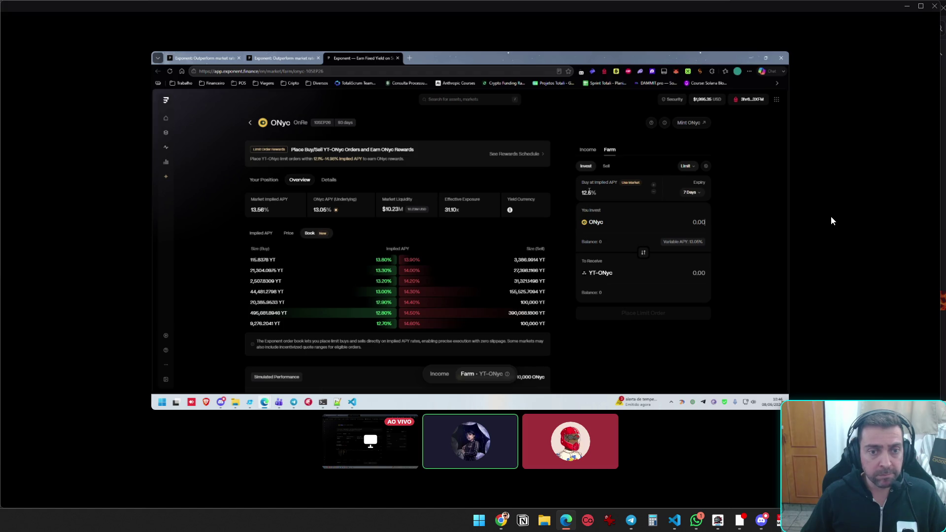
mouse_move(128, 335)
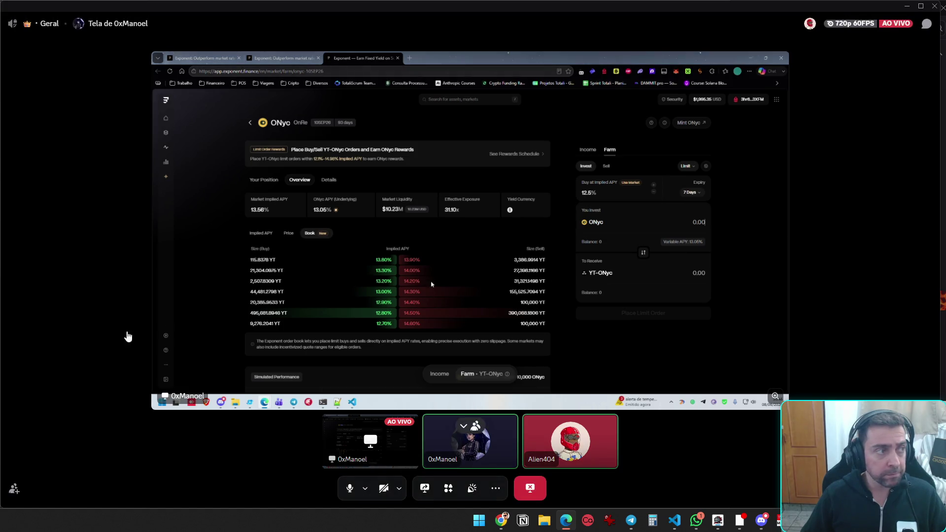
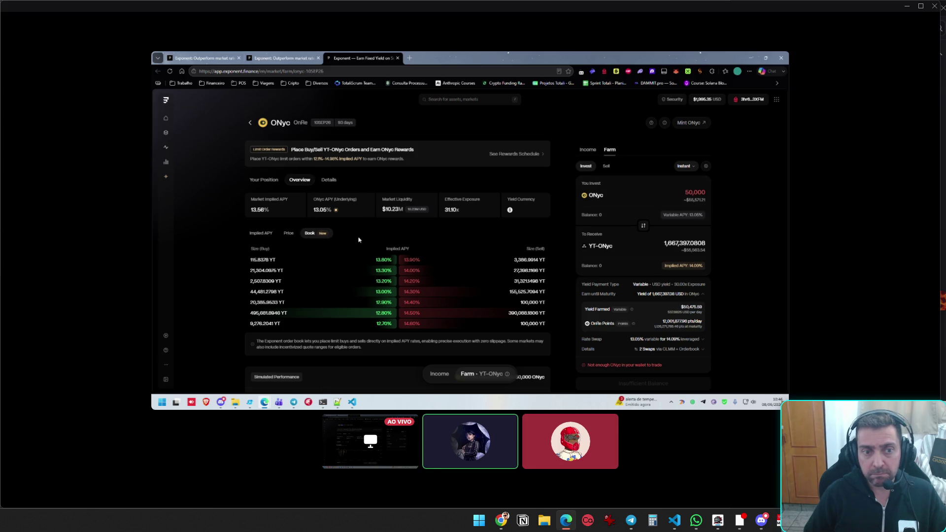
Review the 495,681.8946 YT order size, your ONyc position, and the 19-days-left rewards schedule
drag(250, 313, 288, 313)
click(282, 316)
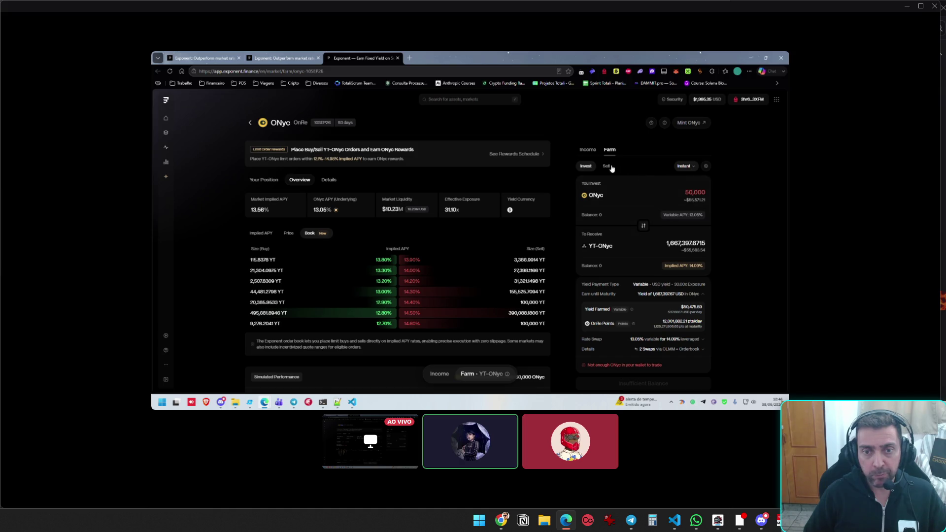
click(265, 180)
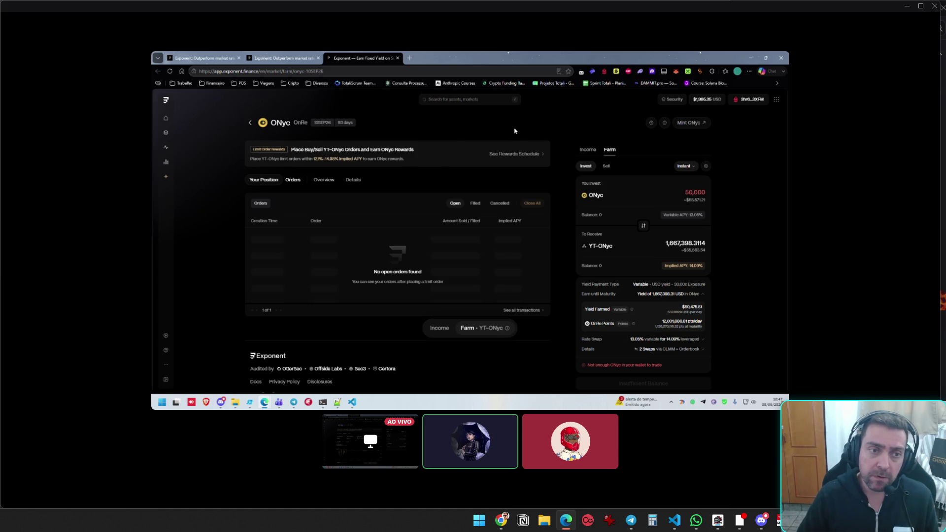
mouse_move(518, 154)
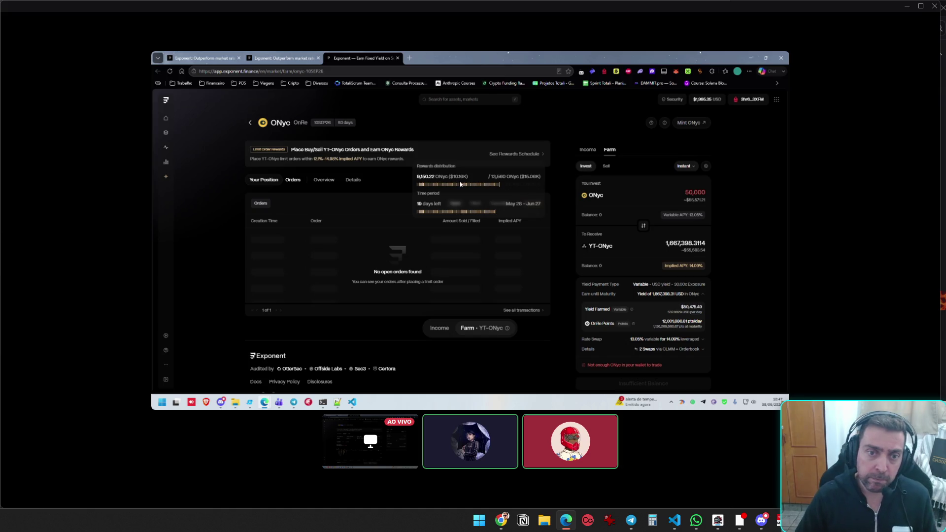
drag(415, 206, 482, 207)
click(501, 203)
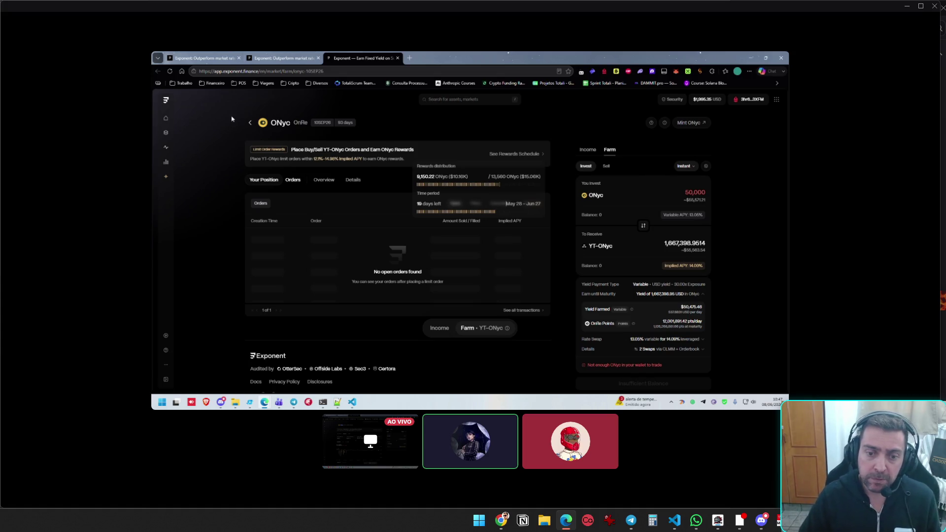
Go back to the markets overview and open the USX market from your positions list
click(167, 147)
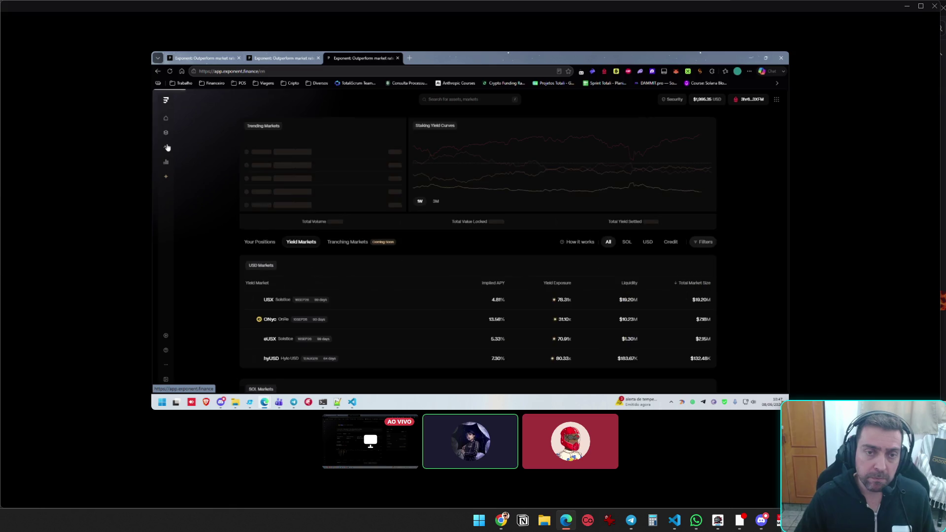
click(260, 241)
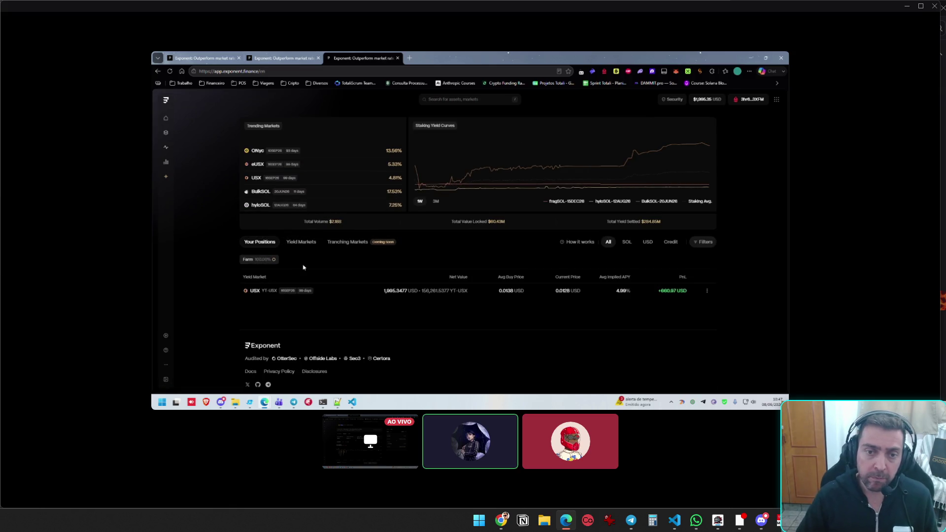
click(302, 292)
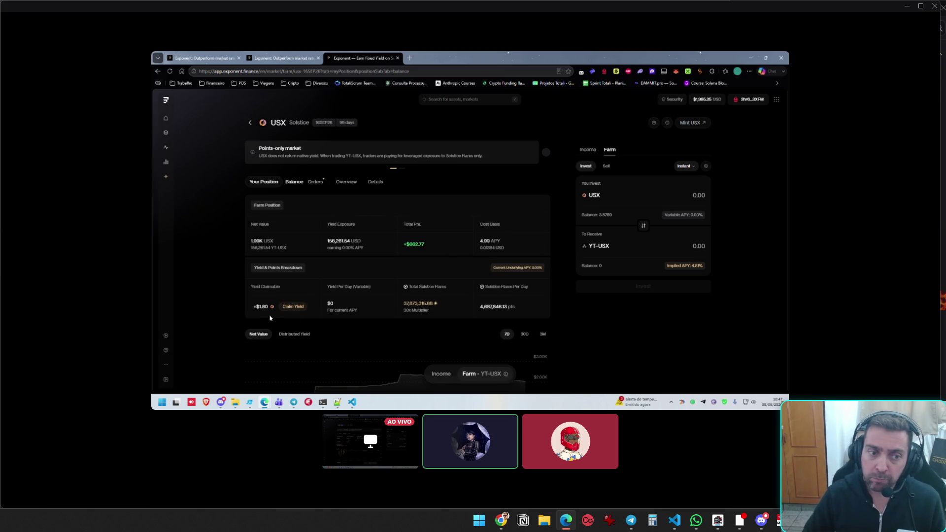
Show the USX open orders and total 1,8 + 3,5 + 17,96 to 23,26 in Calculator
mouse_move(266, 308)
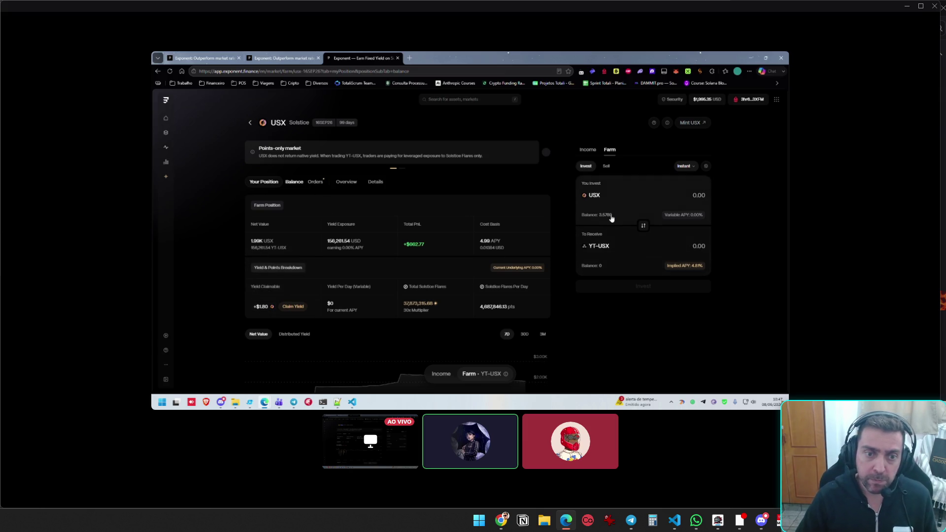
key(XF86Calculator)
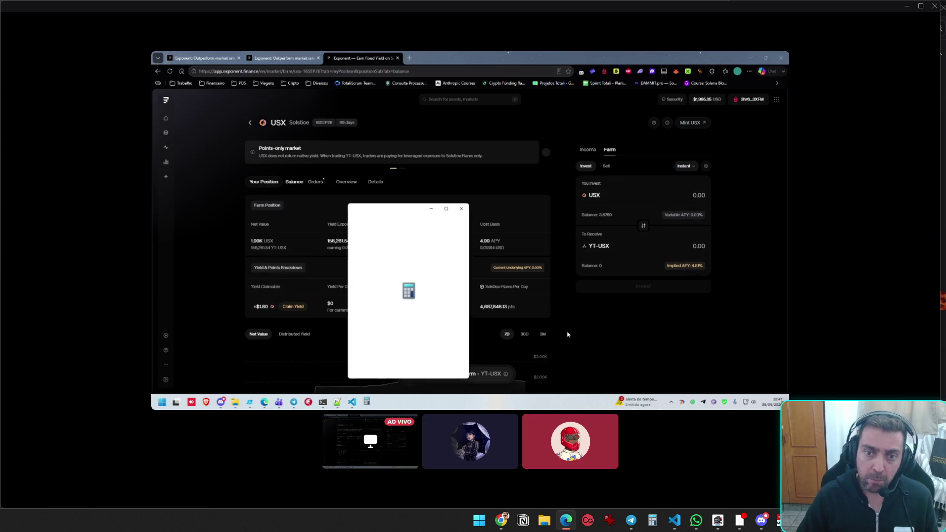
text(1,8+)
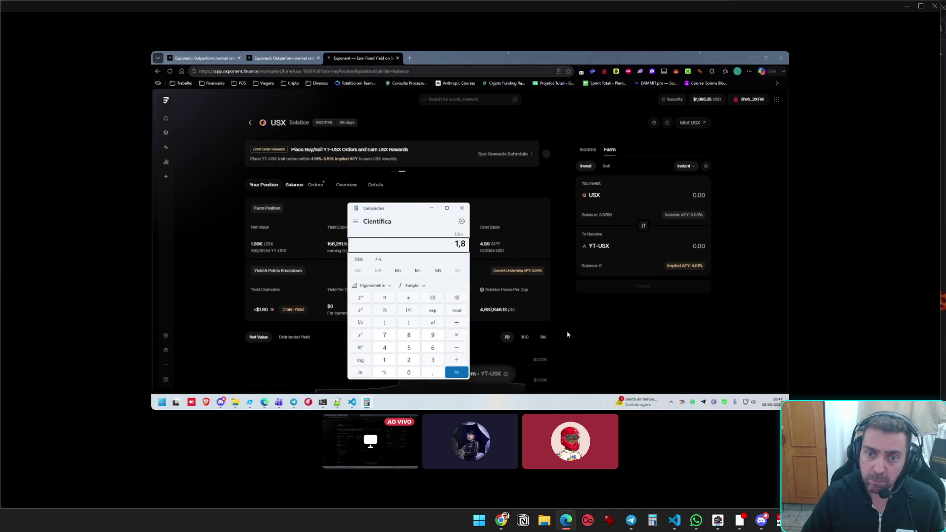
text(+)
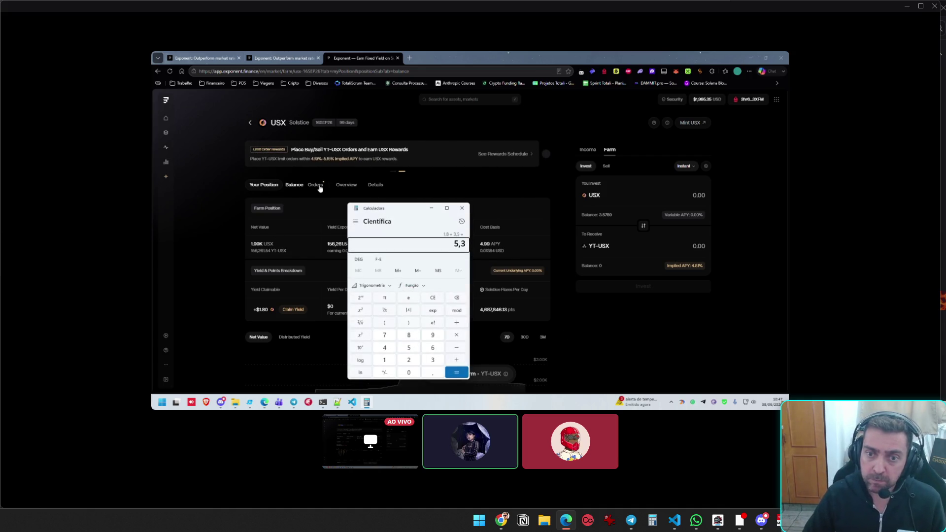
click(318, 186)
click(367, 404)
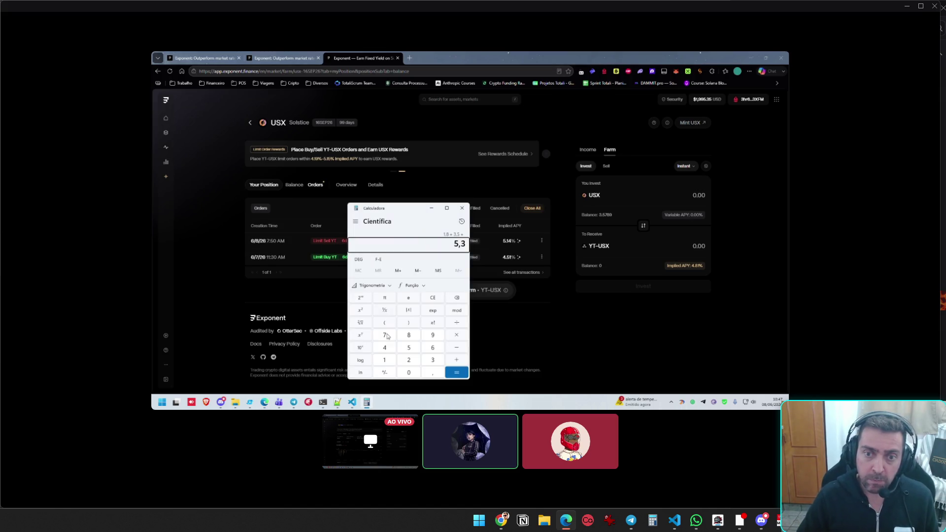
mouse_move(402, 206)
mouse_down()
mouse_move(507, 242)
mouse_move(491, 269)
mouse_move(437, 269)
mouse_up()
text(,96)
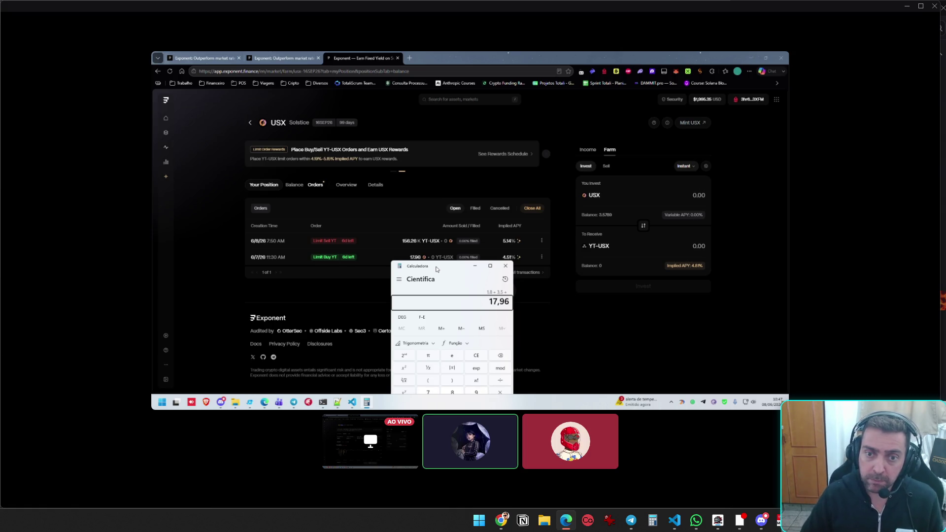
key(Return)
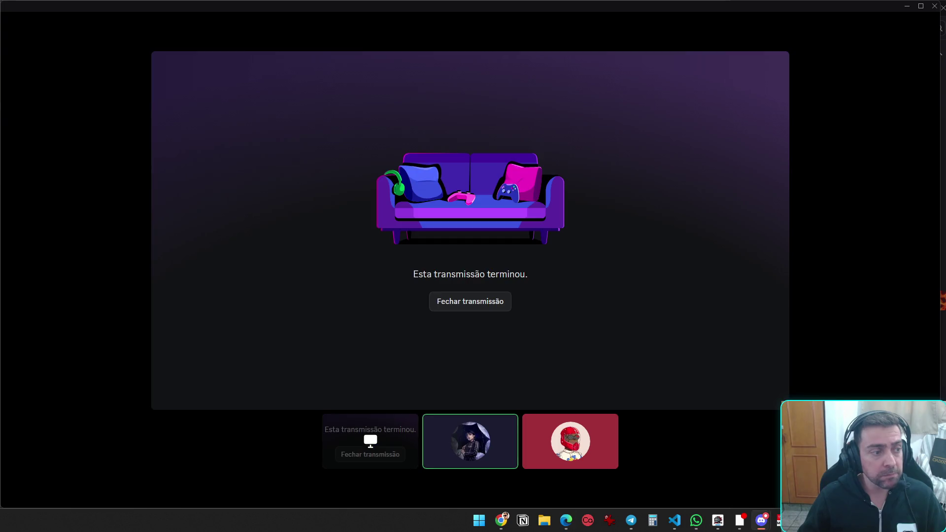
Close Discord's ended stream and pop-out call window, then bring the Exponent Chrome window forward
click(456, 306)
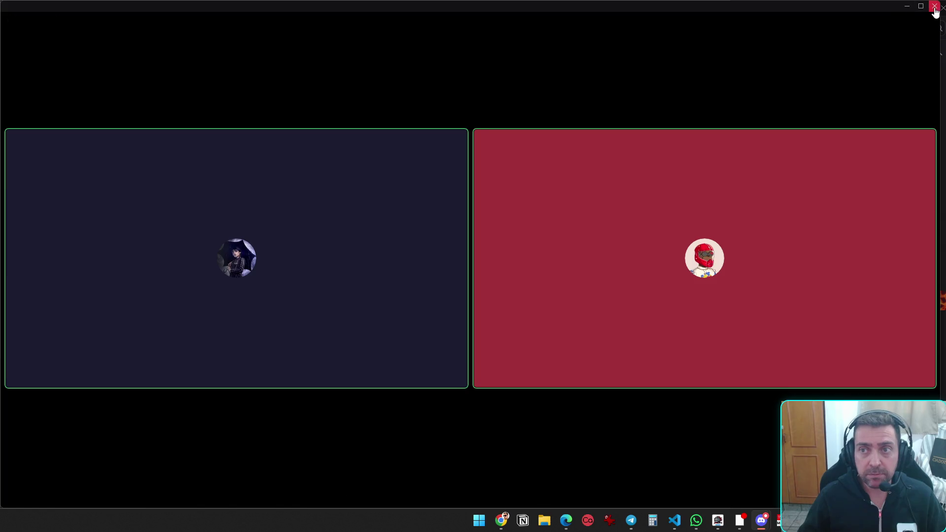
click(934, 6)
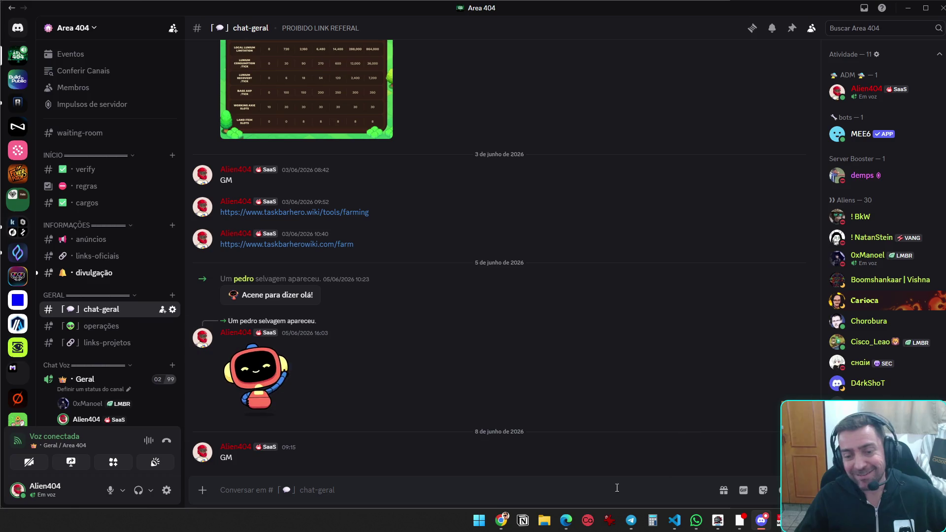
mouse_move(501, 520)
click(504, 462)
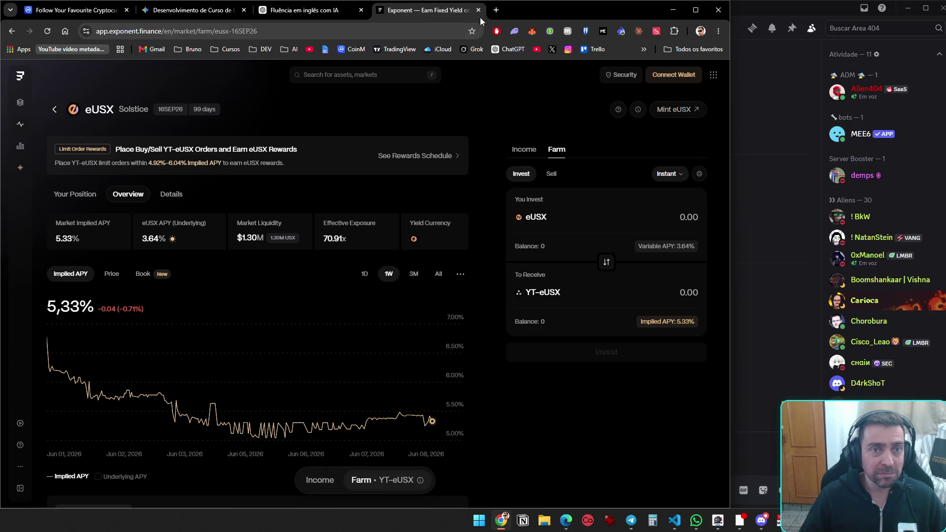
Open a new browser tab and load the X home feed from the bookmarks bar
click(496, 10)
click(551, 49)
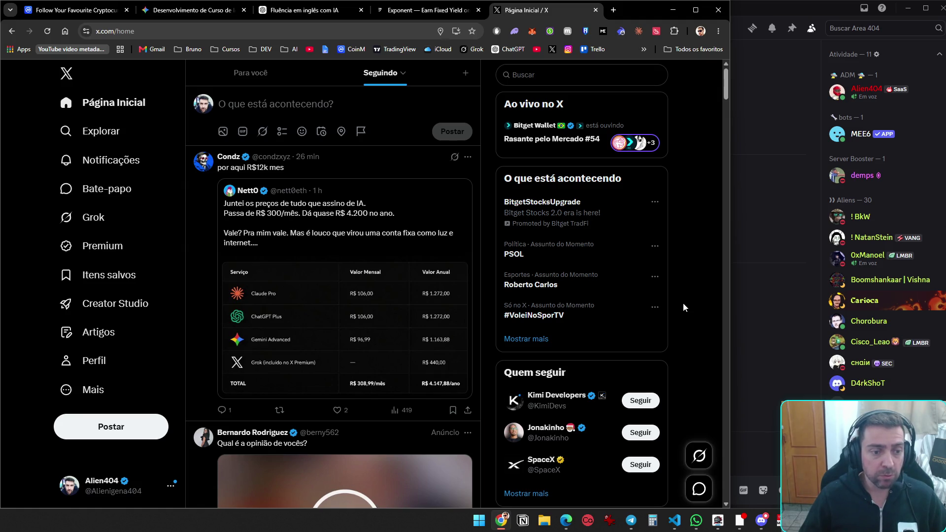
Scroll the Seguindo feed and open the article linked from the BTG CEO video post
scroll(683, 303, down, 5)
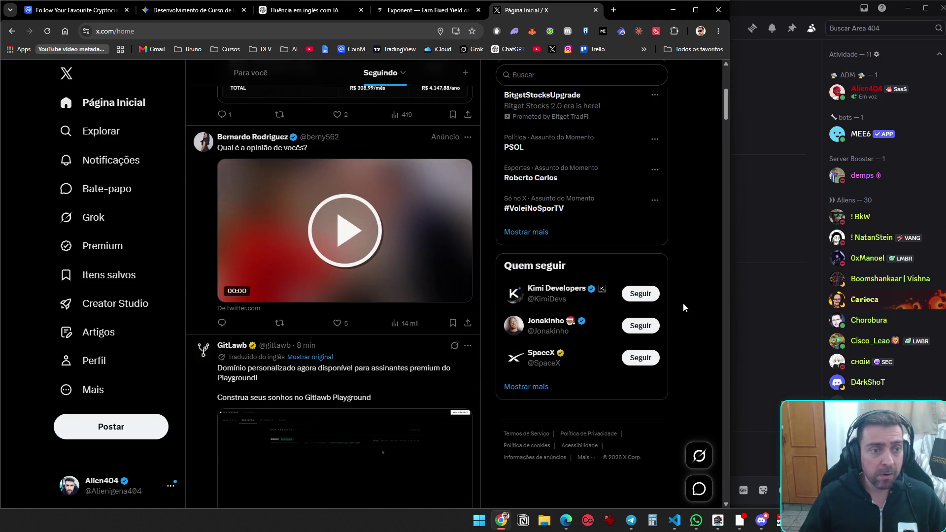
click(345, 244)
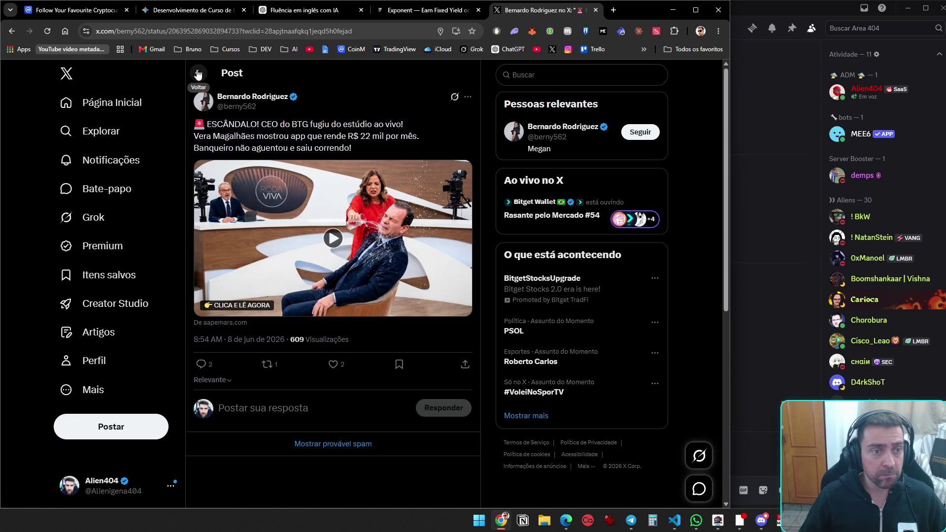
click(339, 234)
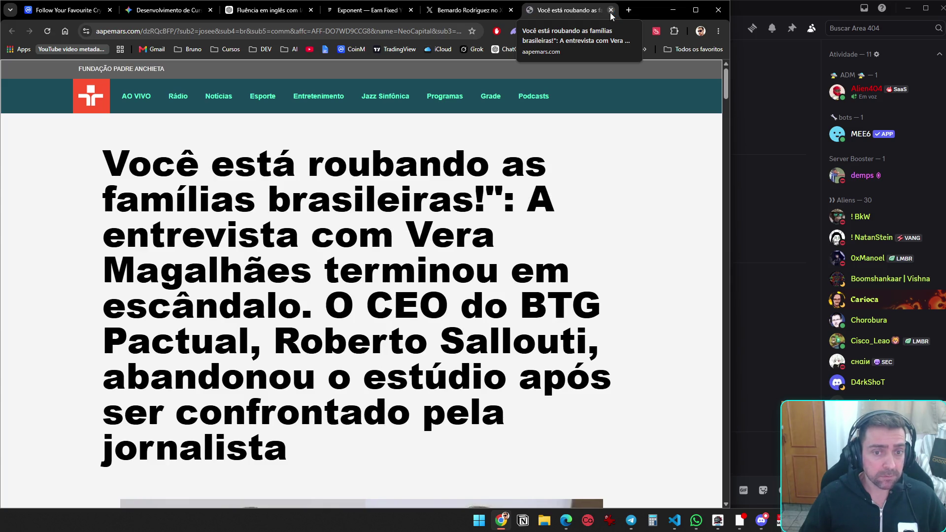
Skim the aapemars.com article, then close its tab
scroll(618, 178, down, 7)
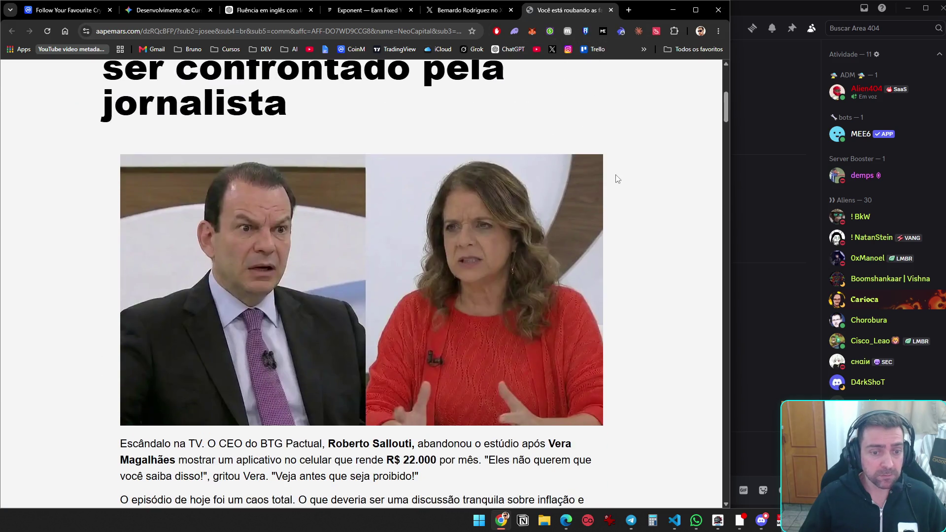
scroll(618, 178, down, 3)
scroll(617, 178, up, 6)
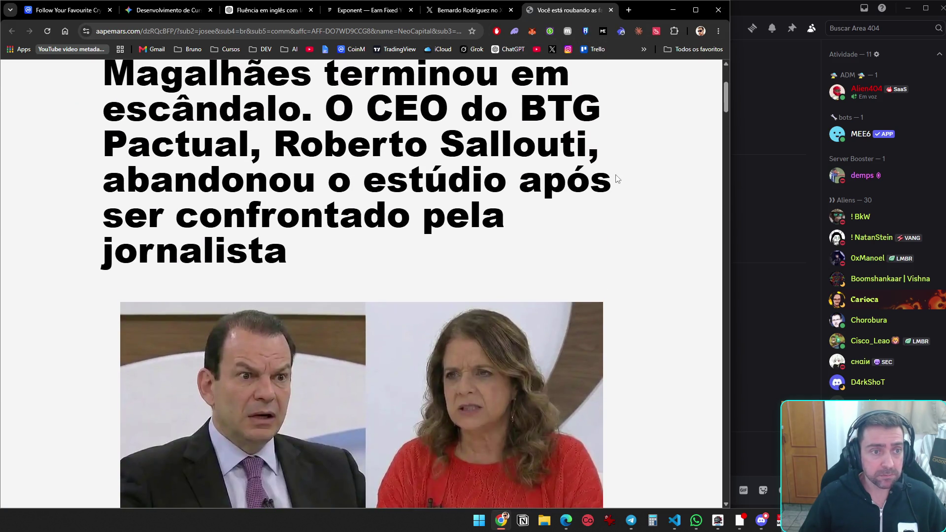
scroll(618, 179, down, 15)
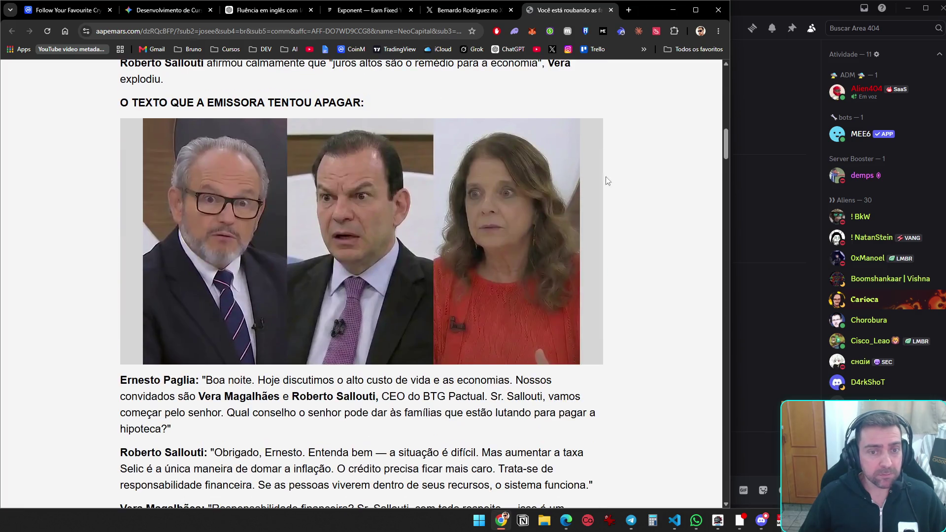
click(611, 10)
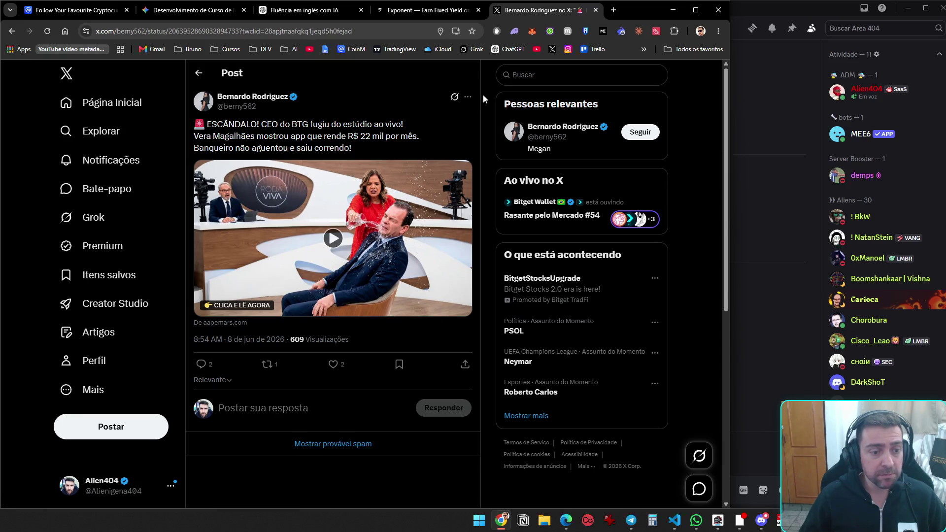
Return to the X home feed and mute the account behind the sponsored BTG post
click(468, 97)
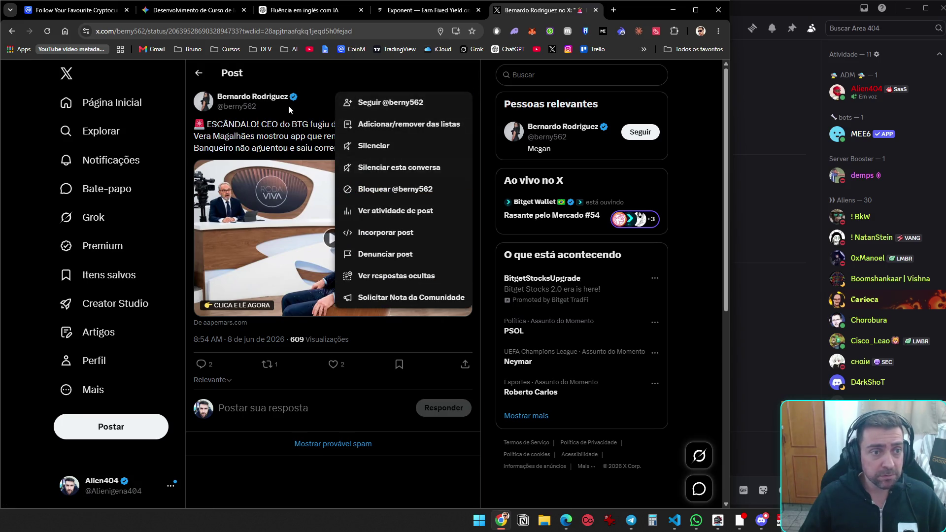
click(279, 73)
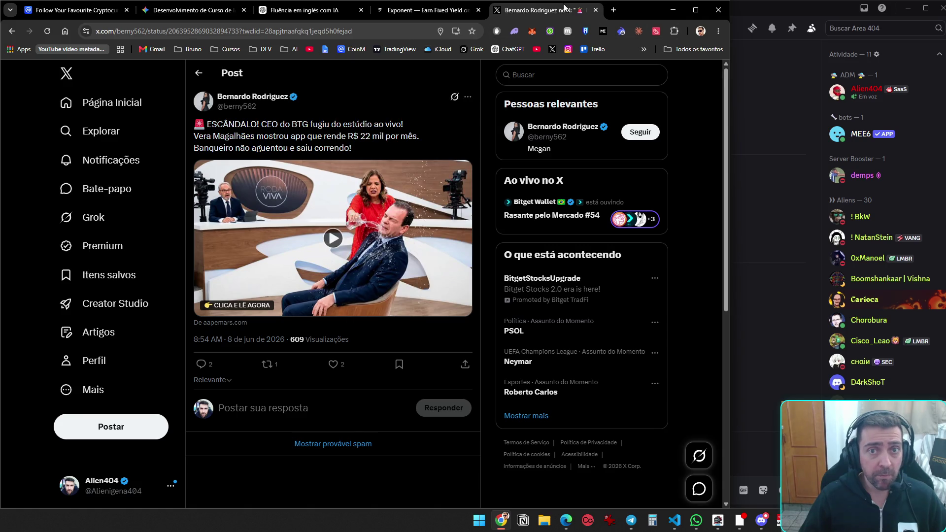
click(67, 74)
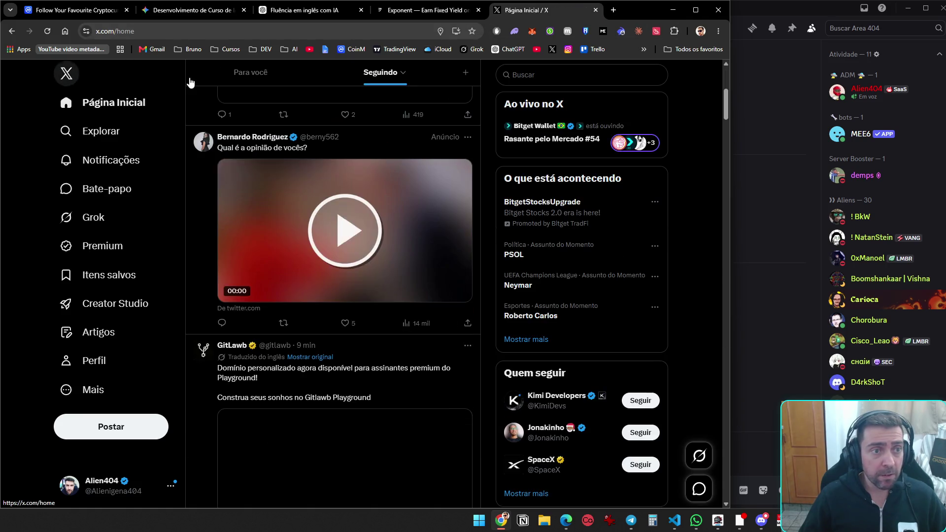
click(467, 137)
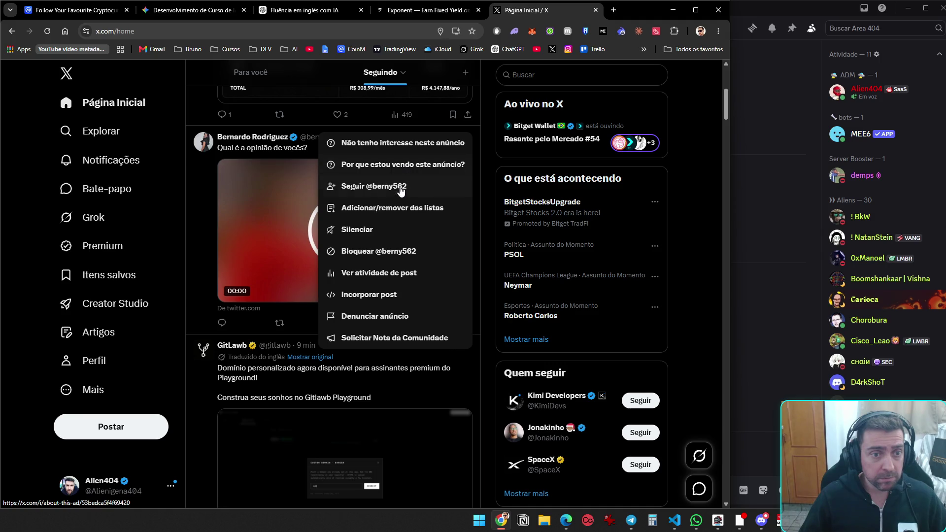
click(396, 234)
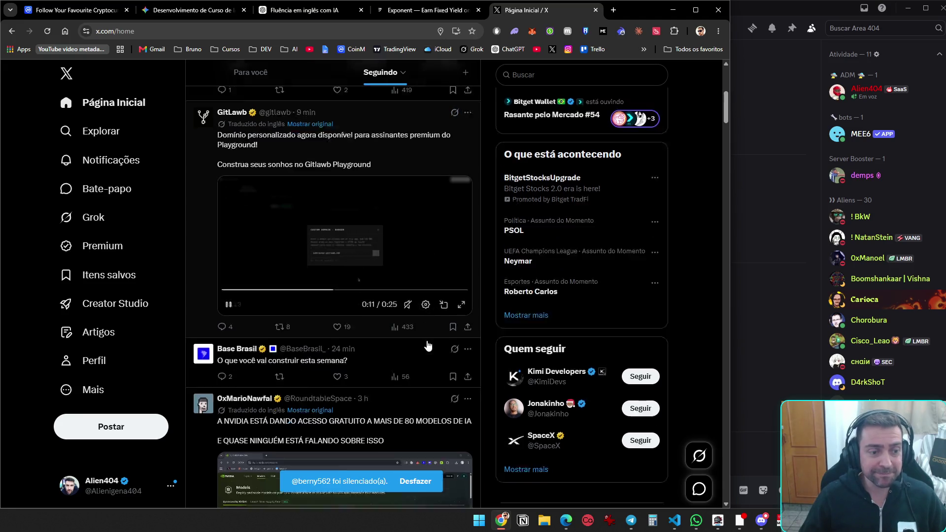
Browse further down the Seguindo feed, then switch back to the Exponent yield tab
scroll(427, 338, down, 5)
scroll(427, 339, down, 5)
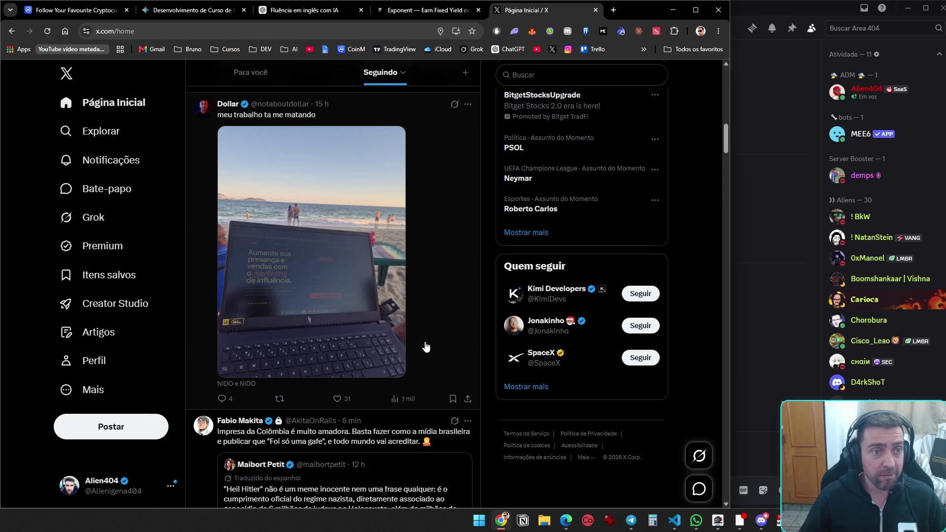
scroll(426, 347, down, 3)
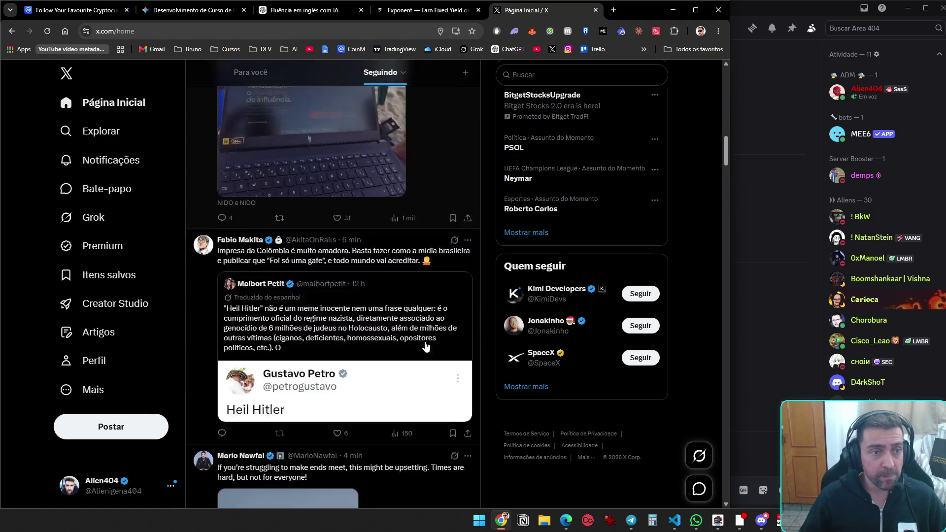
scroll(427, 348, down, 7)
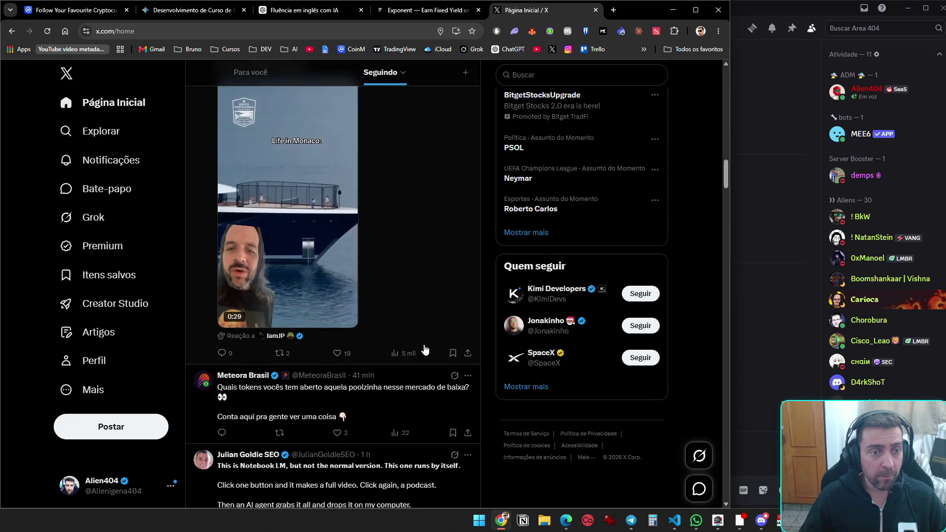
scroll(425, 350, up, 2)
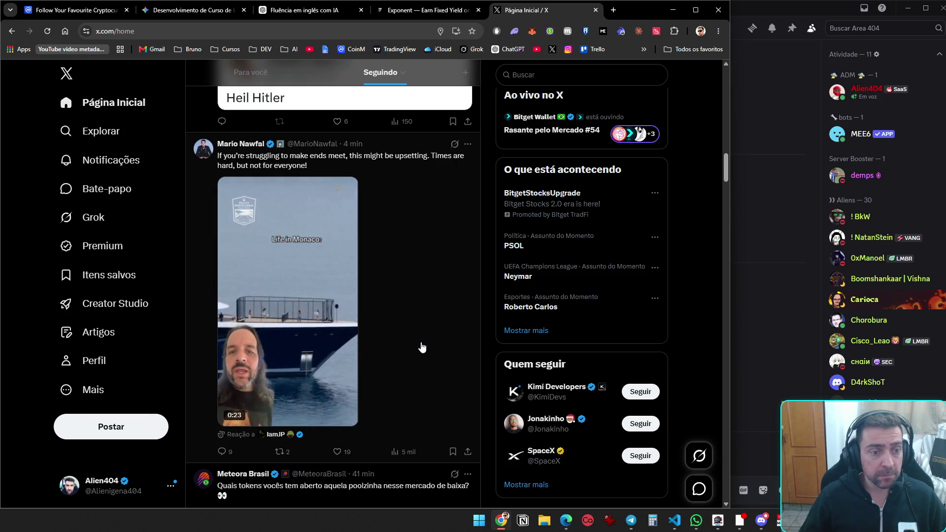
scroll(423, 348, down, 10)
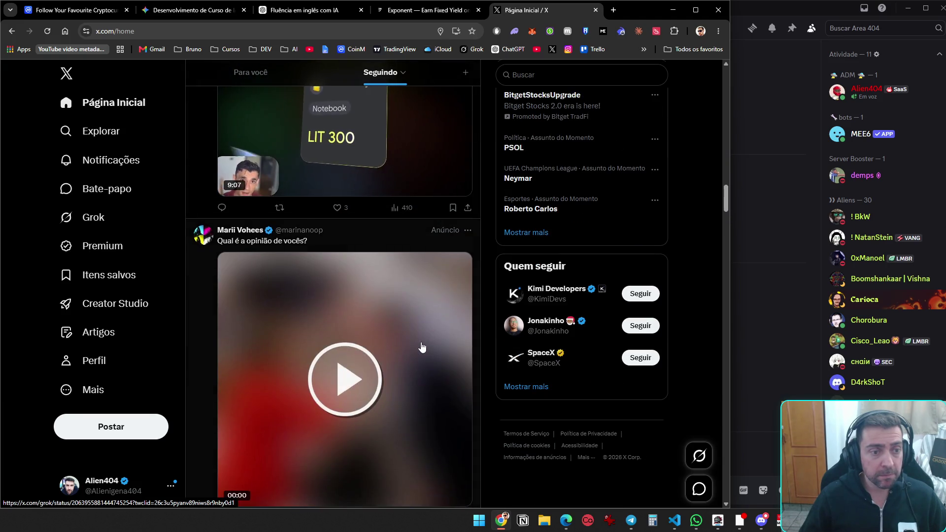
scroll(422, 348, down, 5)
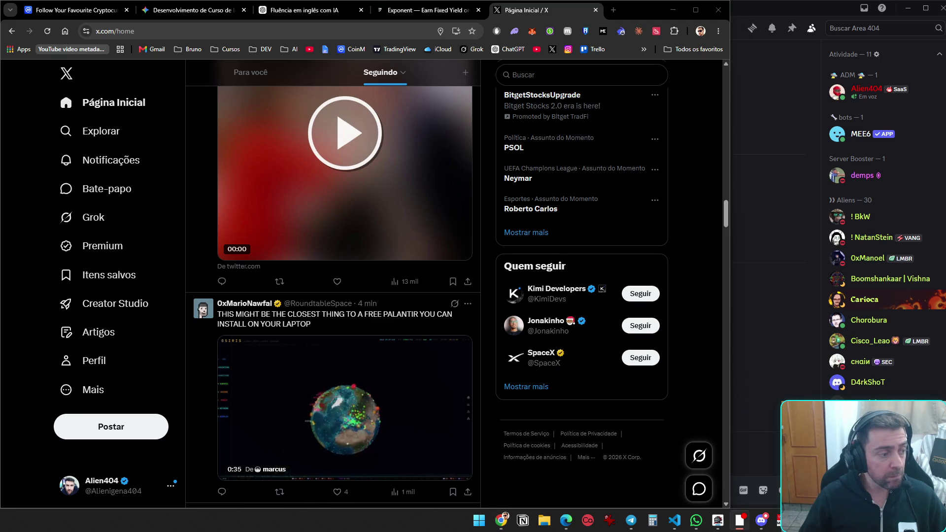
scroll(345, 296, down, 5)
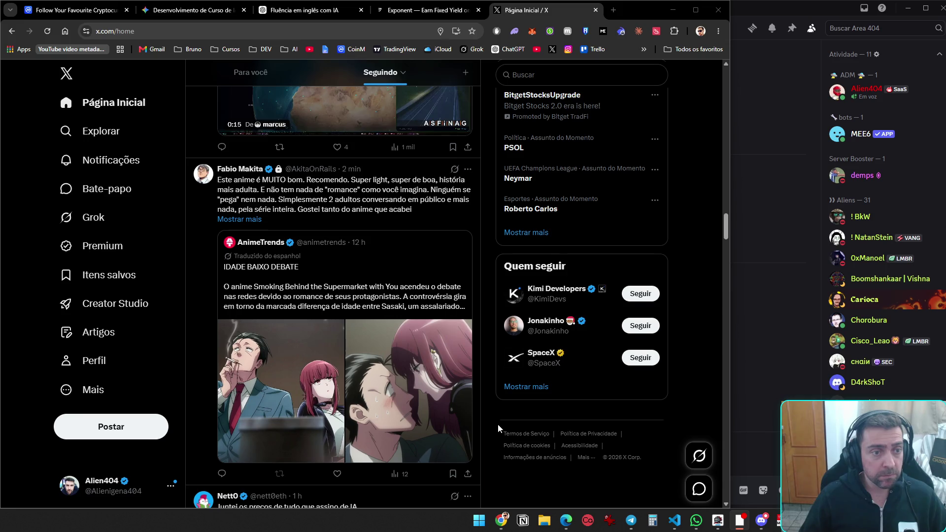
scroll(497, 424, down, 8)
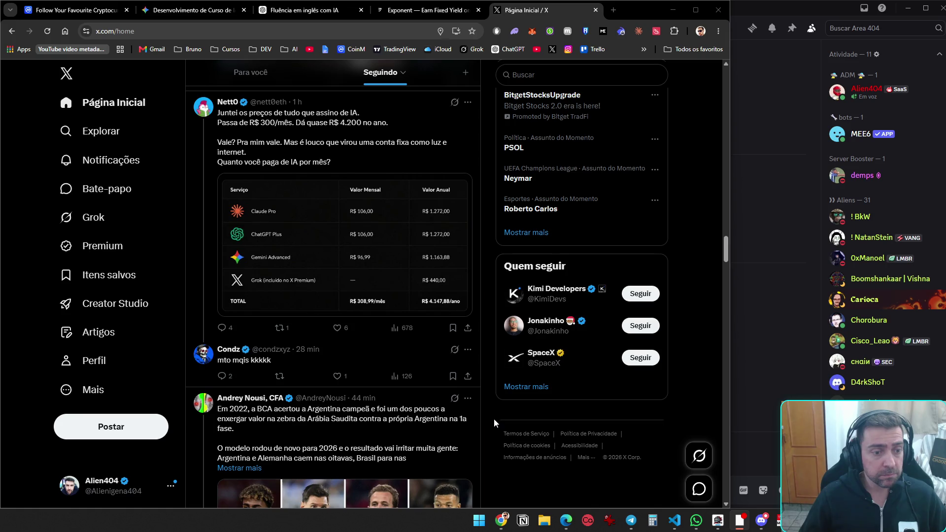
scroll(492, 415, down, 8)
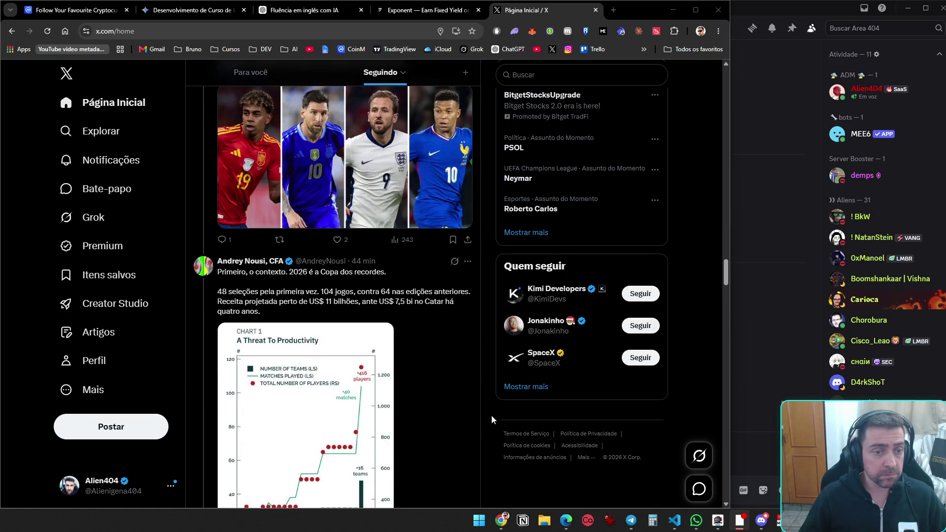
scroll(491, 417, down, 10)
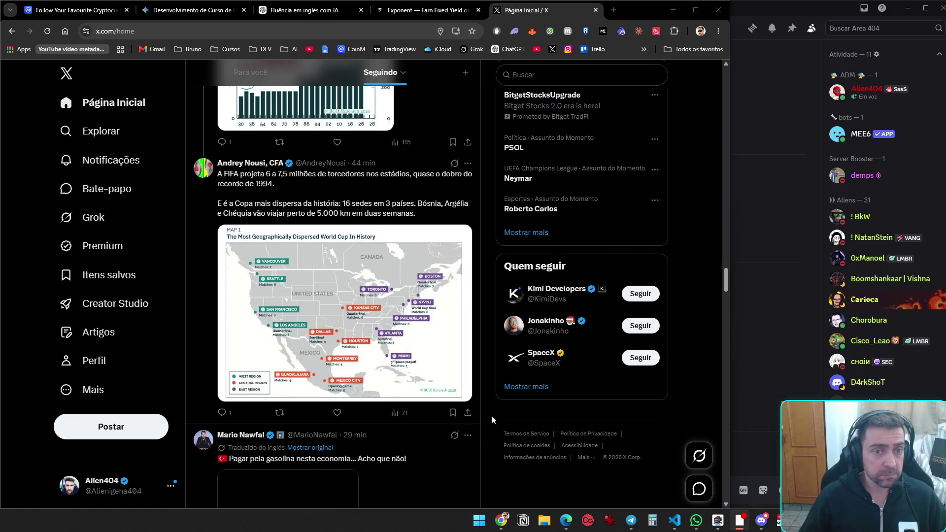
scroll(492, 416, down, 6)
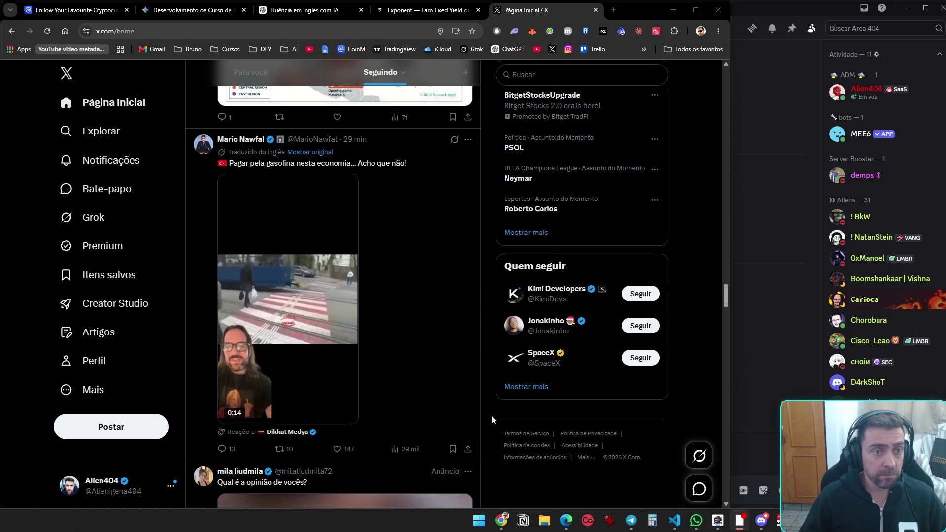
scroll(491, 420, down, 8)
scroll(492, 420, down, 6)
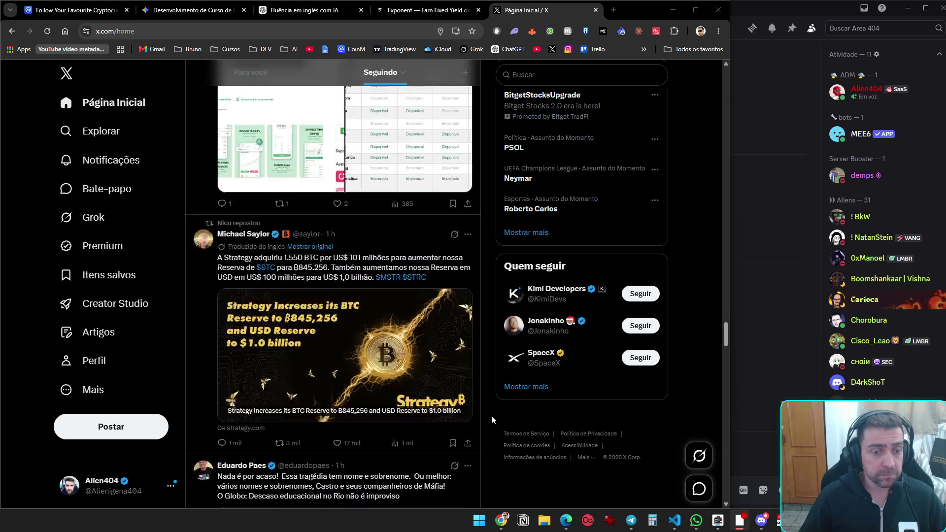
scroll(492, 420, down, 7)
scroll(492, 415, down, 10)
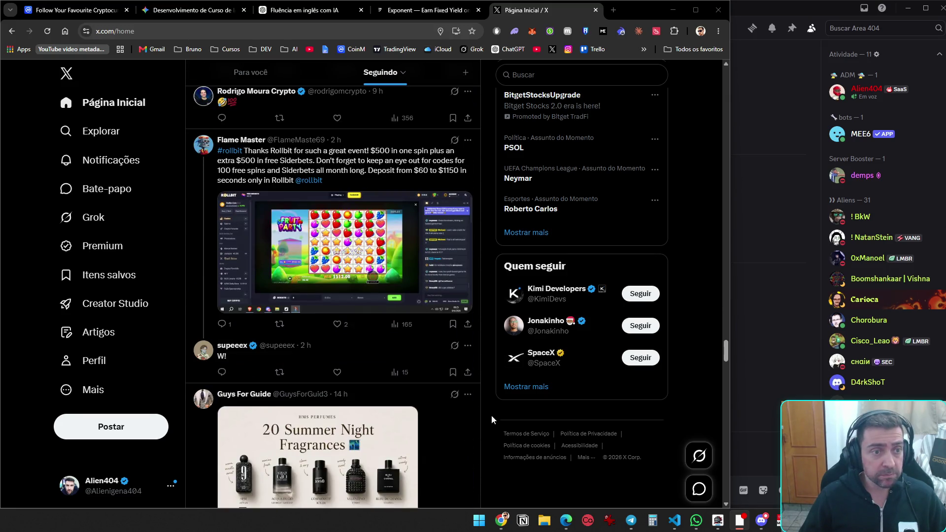
scroll(489, 414, down, 7)
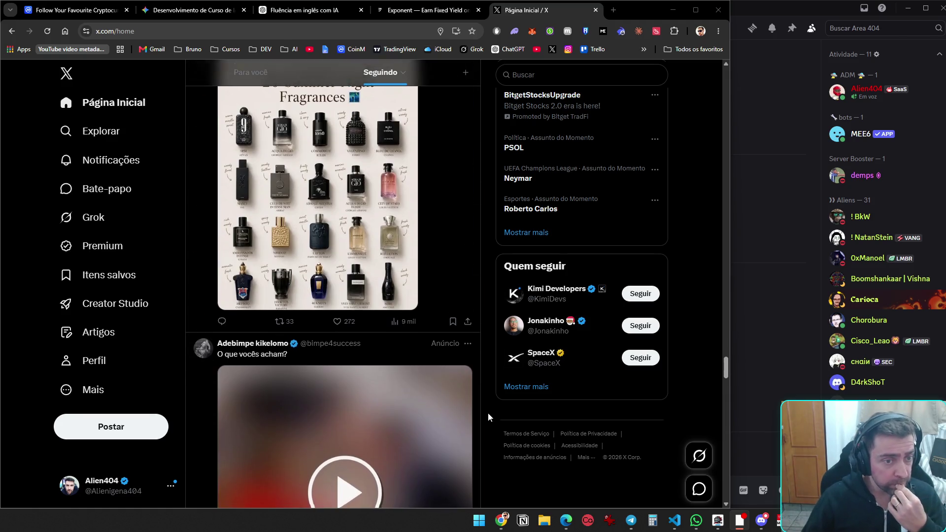
scroll(488, 412, down, 16)
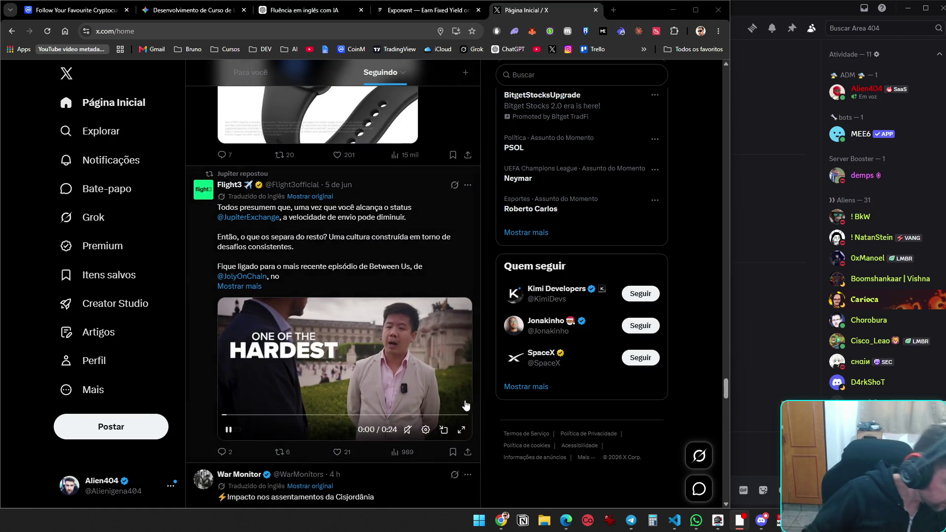
scroll(468, 390, down, 6)
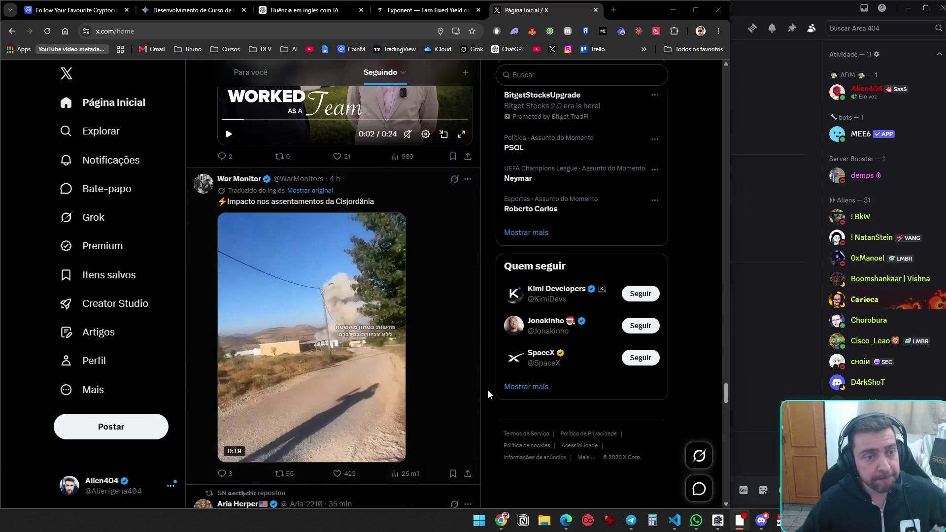
scroll(488, 394, down, 8)
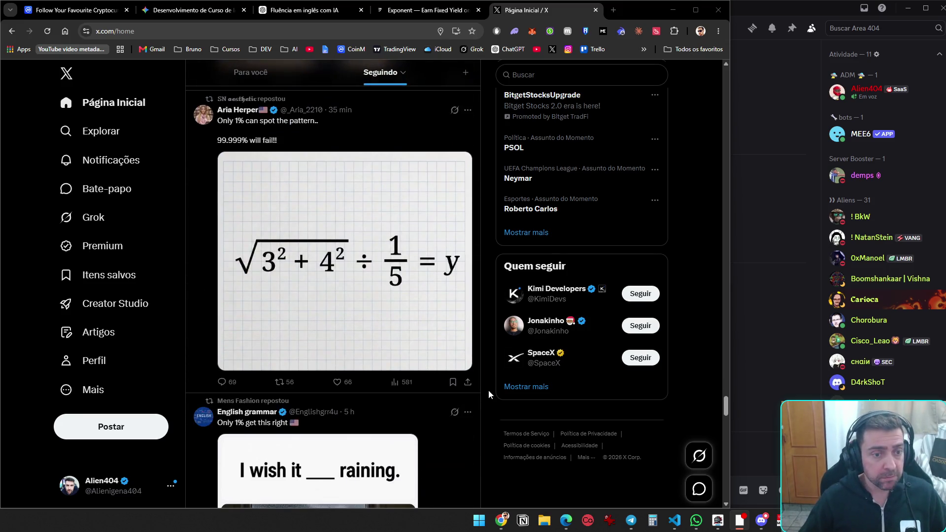
scroll(490, 397, down, 16)
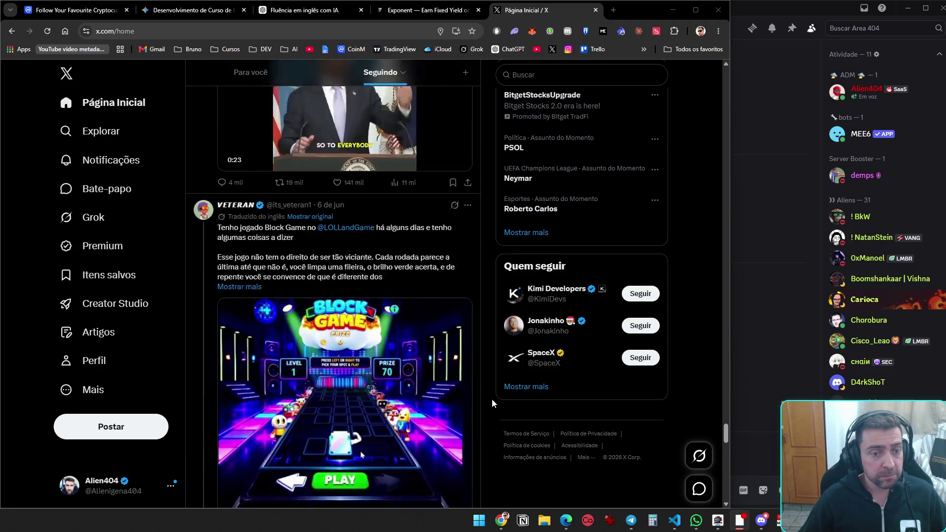
scroll(493, 400, down, 12)
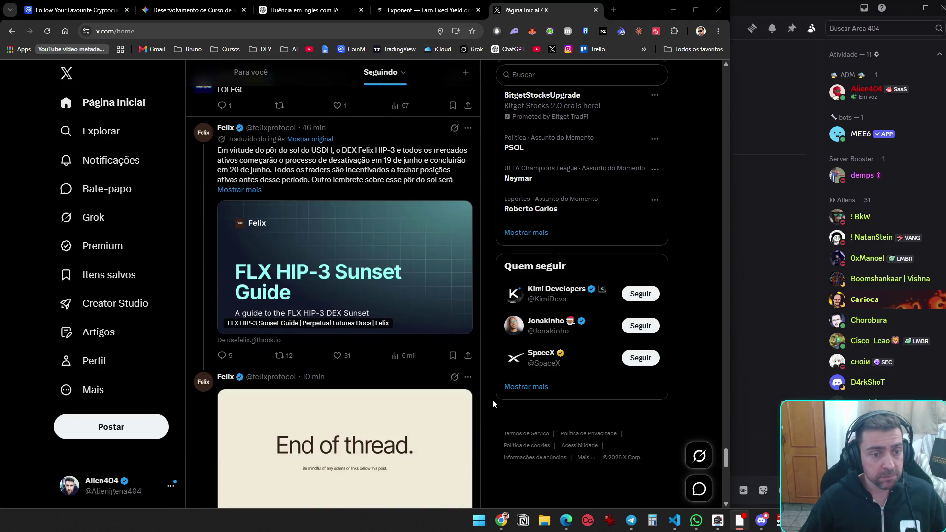
scroll(492, 403, down, 6)
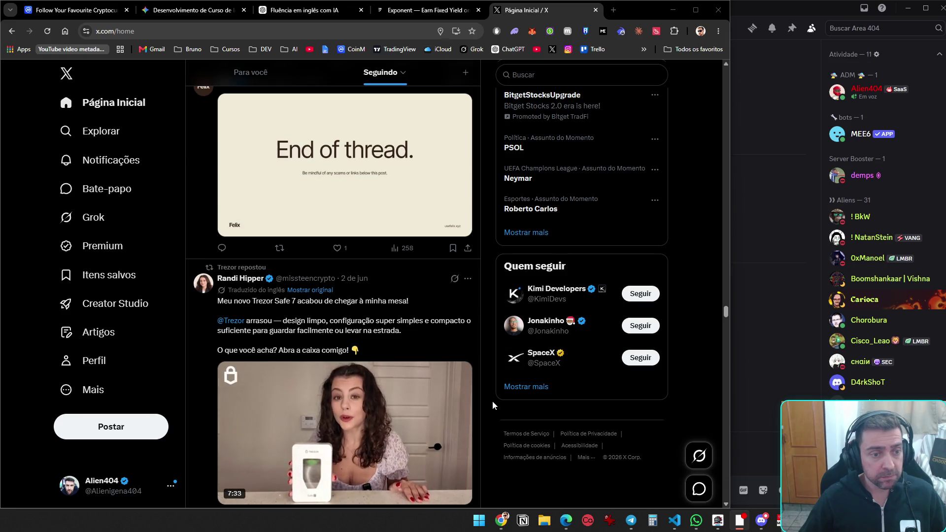
scroll(493, 403, down, 15)
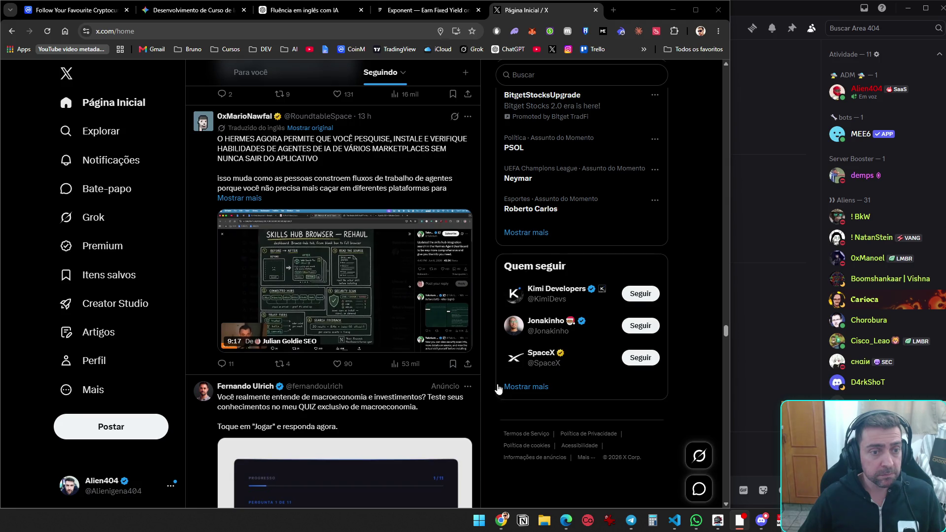
click(423, 10)
click(291, 11)
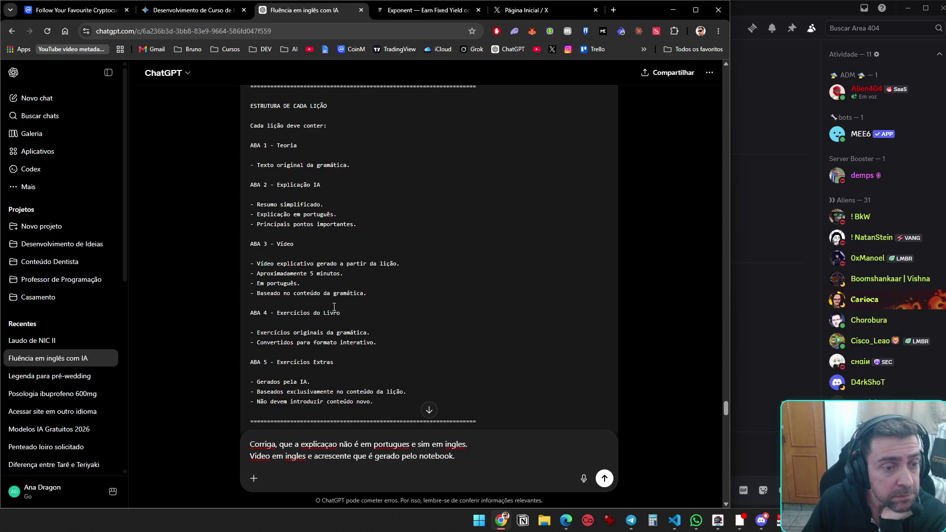
scroll(342, 340, down, 2)
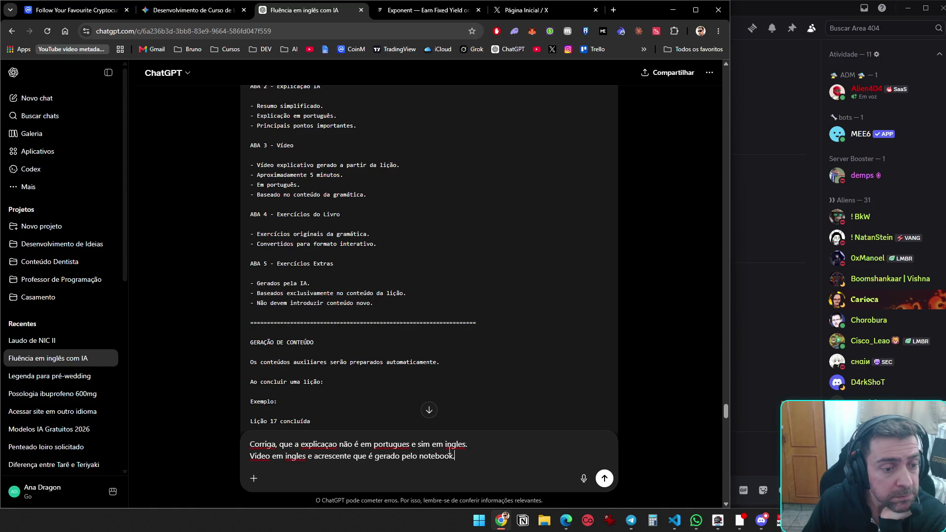
scroll(400, 348, down, 4)
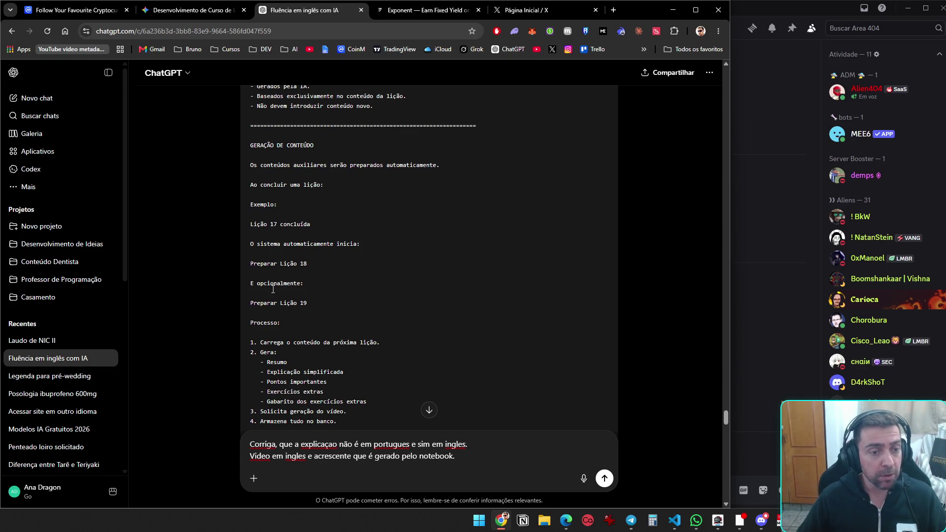
scroll(303, 336, down, 2)
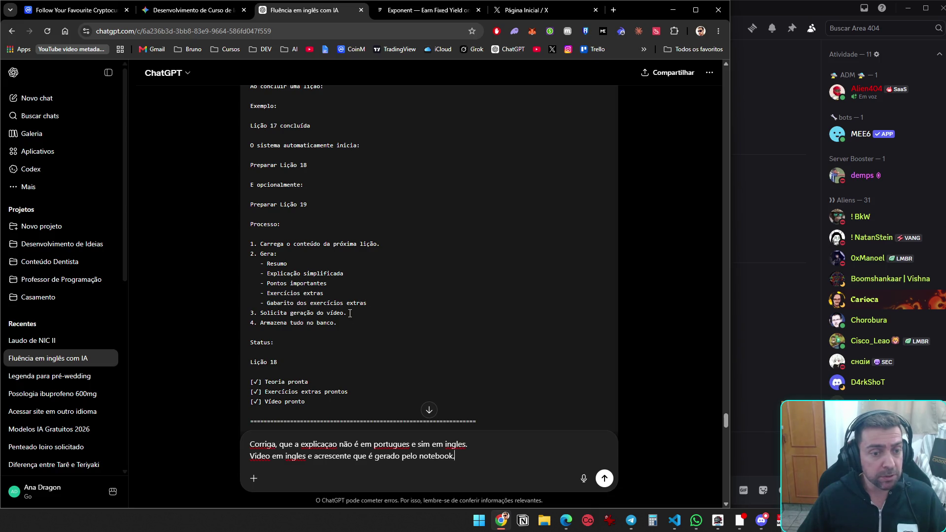
scroll(341, 330, down, 2)
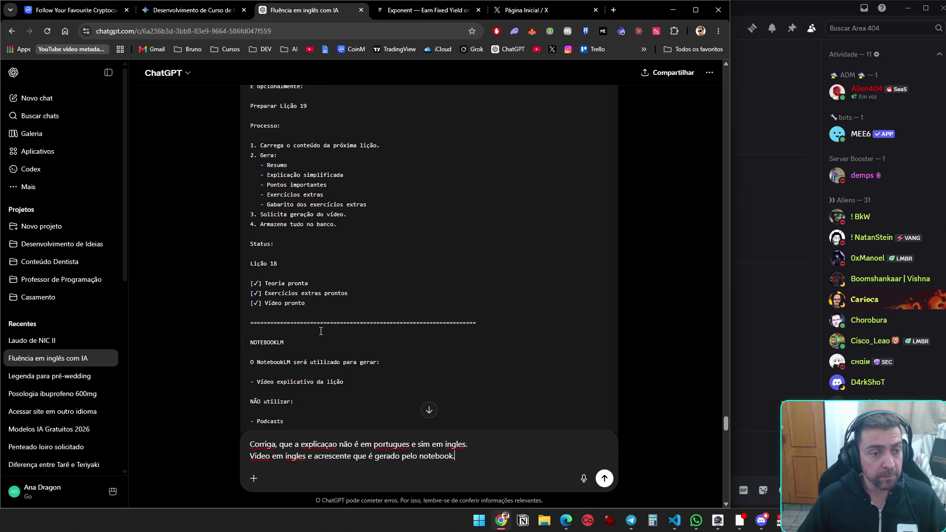
scroll(303, 316, down, 4)
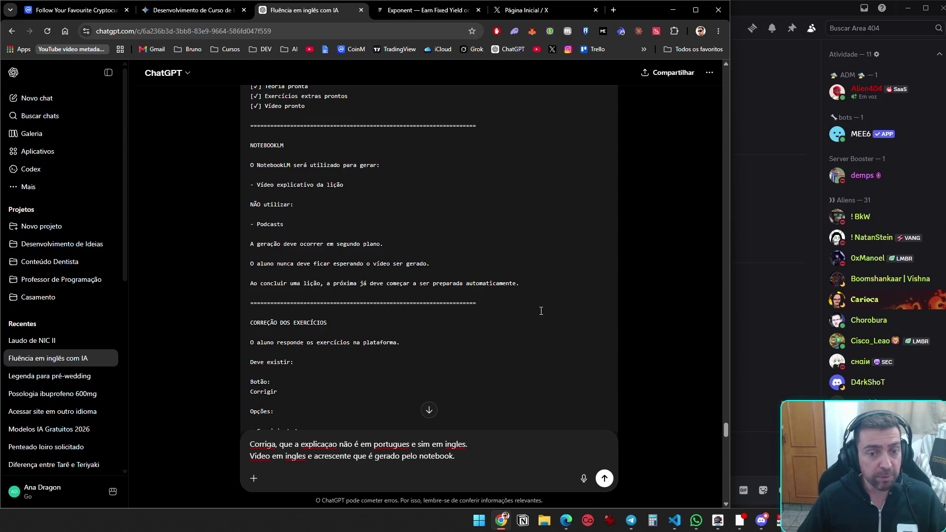
scroll(541, 311, down, 4)
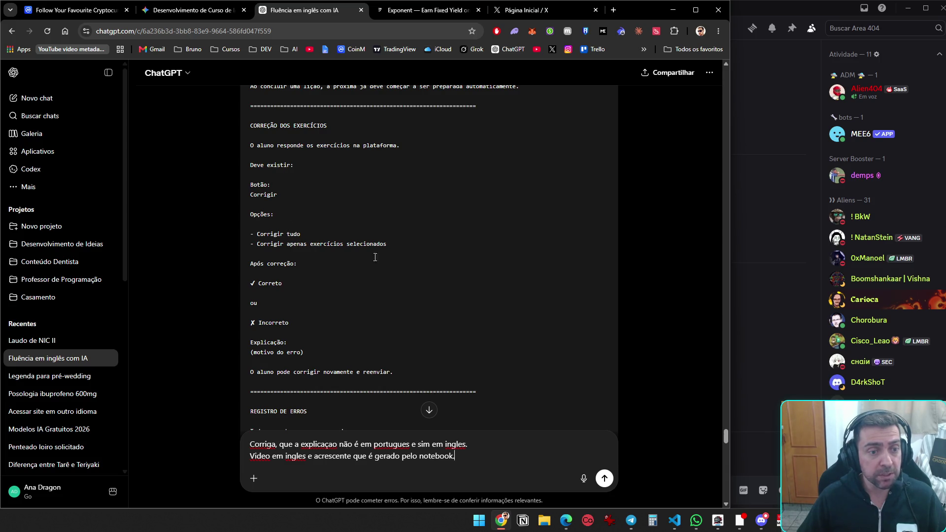
scroll(283, 262, down, 2)
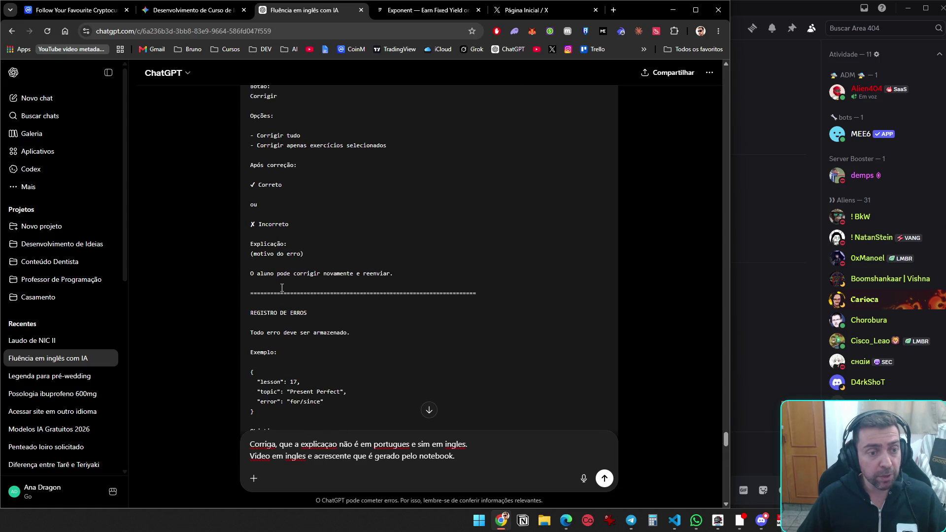
scroll(394, 297, down, 3)
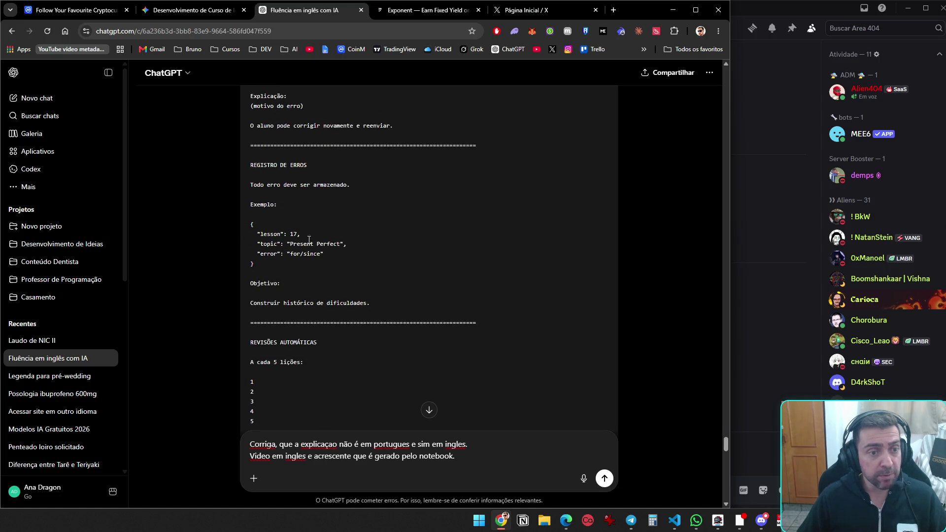
scroll(313, 276, down, 3)
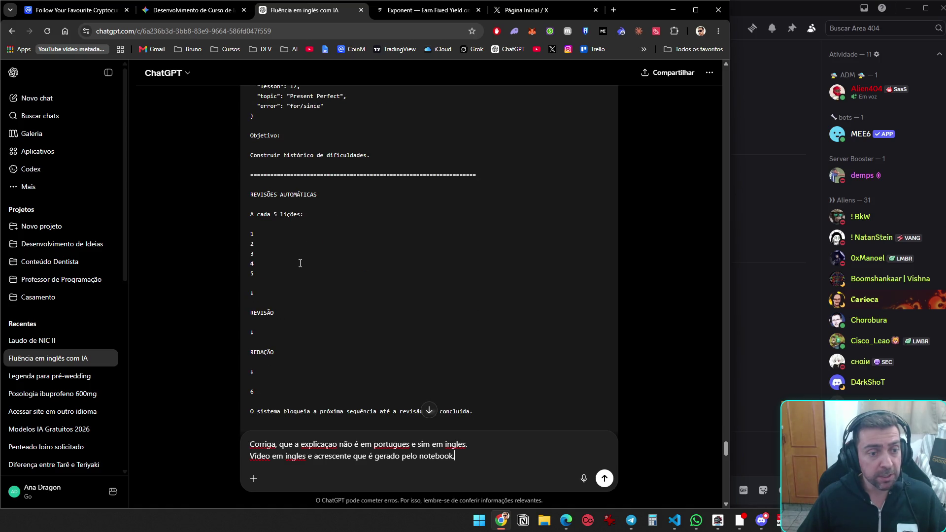
scroll(300, 263, down, 2)
scroll(289, 261, down, 1)
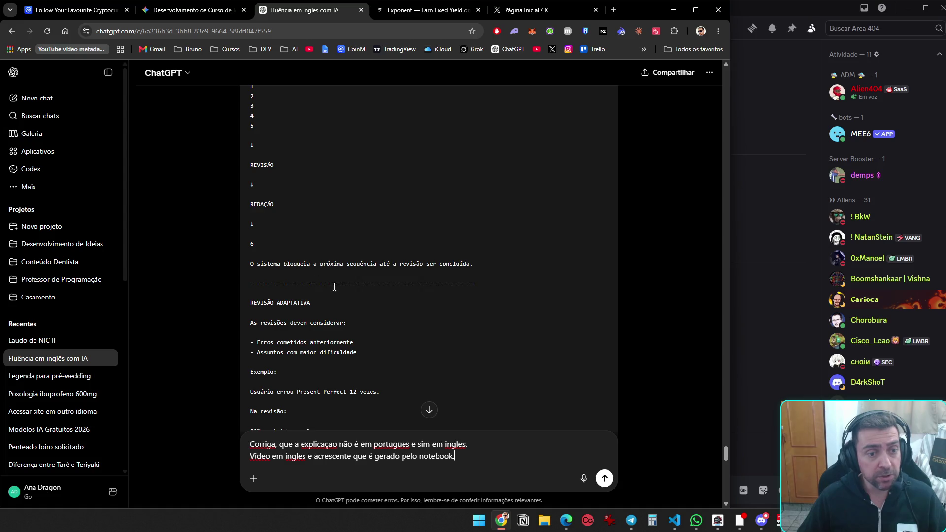
scroll(466, 276, down, 4)
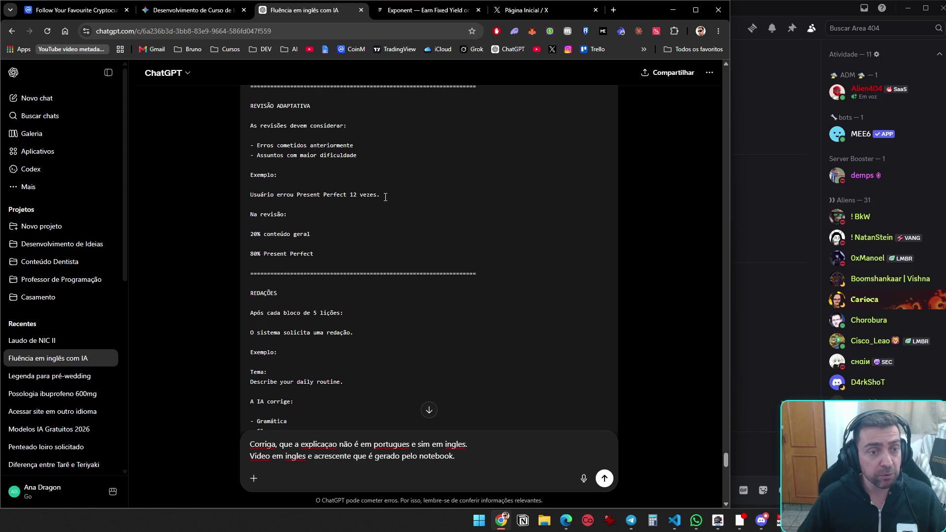
scroll(281, 259, down, 3)
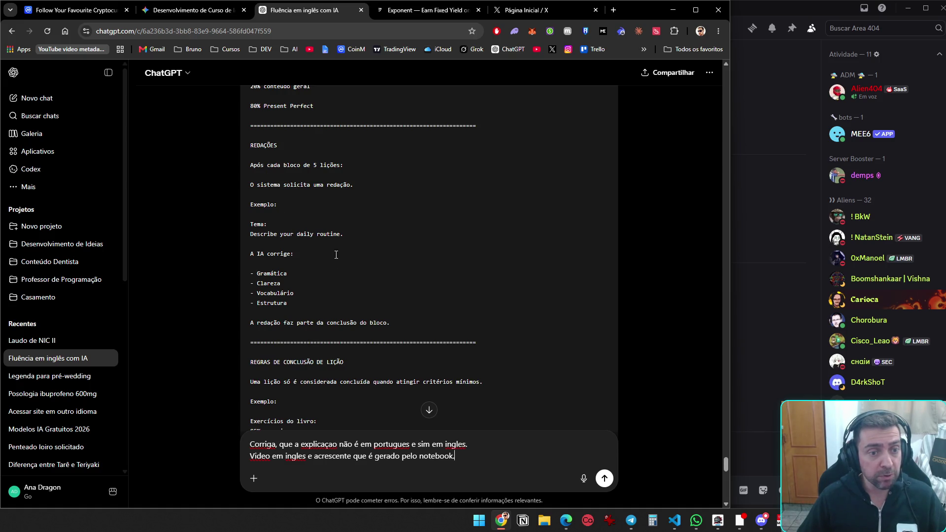
scroll(336, 255, down, 2)
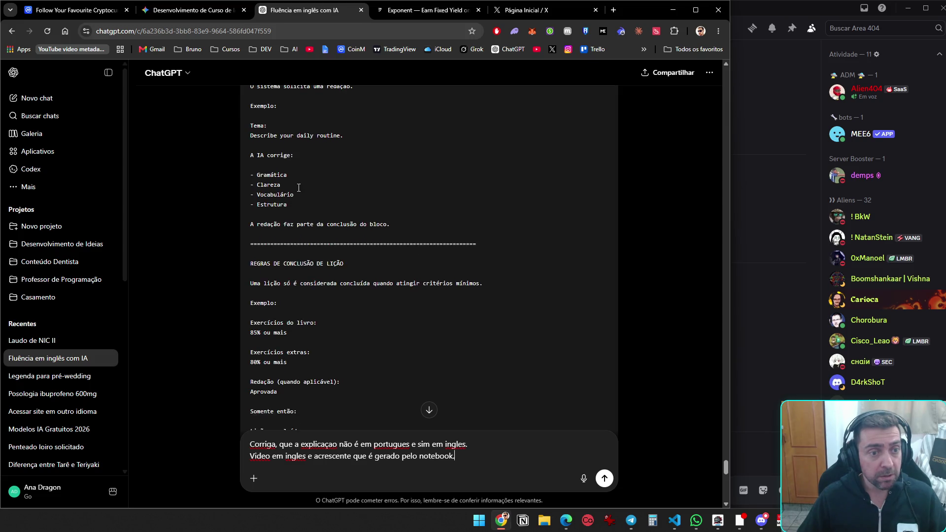
scroll(307, 236, down, 3)
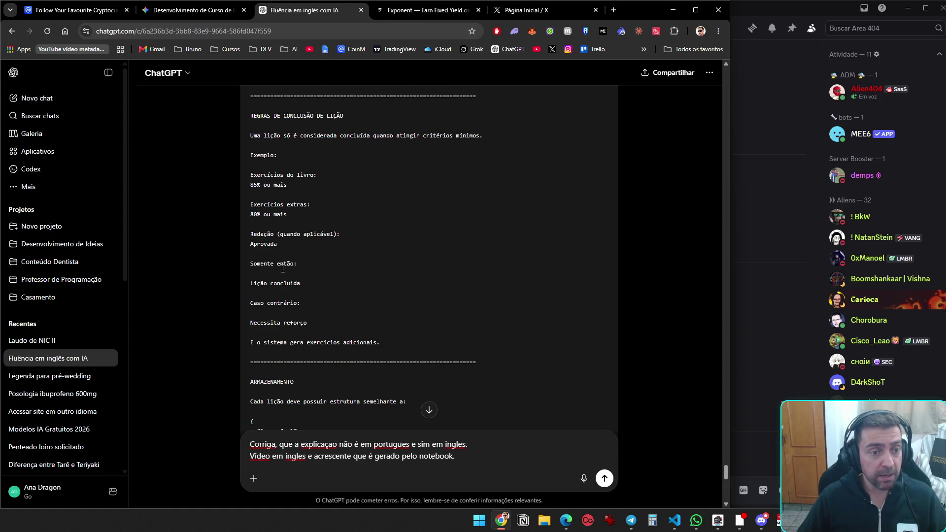
scroll(295, 274, down, 3)
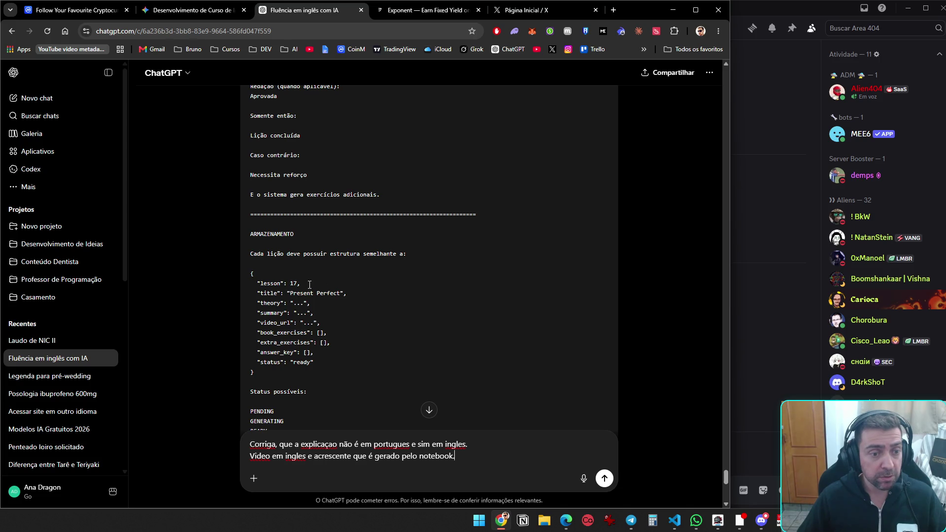
scroll(313, 290, down, 5)
scroll(316, 290, down, 4)
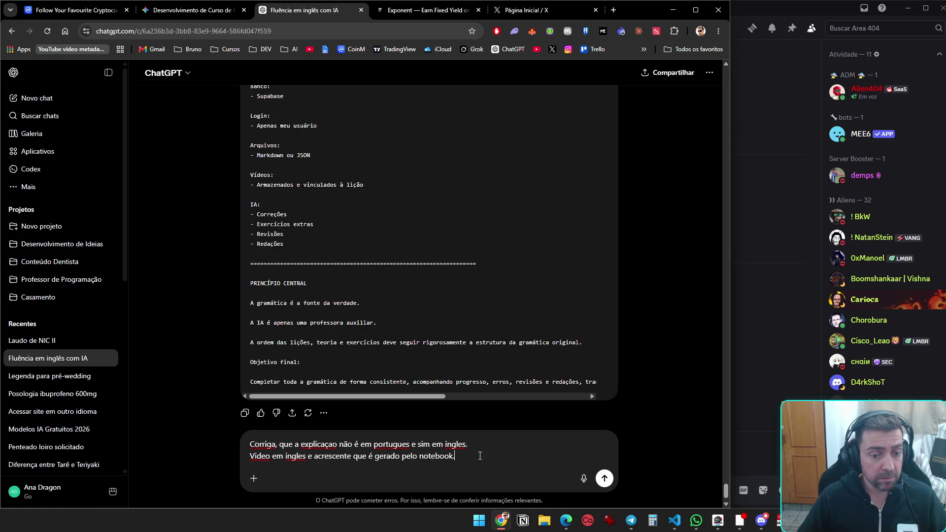
End the draft with 'também.' and add 'Avise que as imagens das licções serão upadas no notebook.'
key(BackSpace)
key(BackSpace)
key(BackSpace)
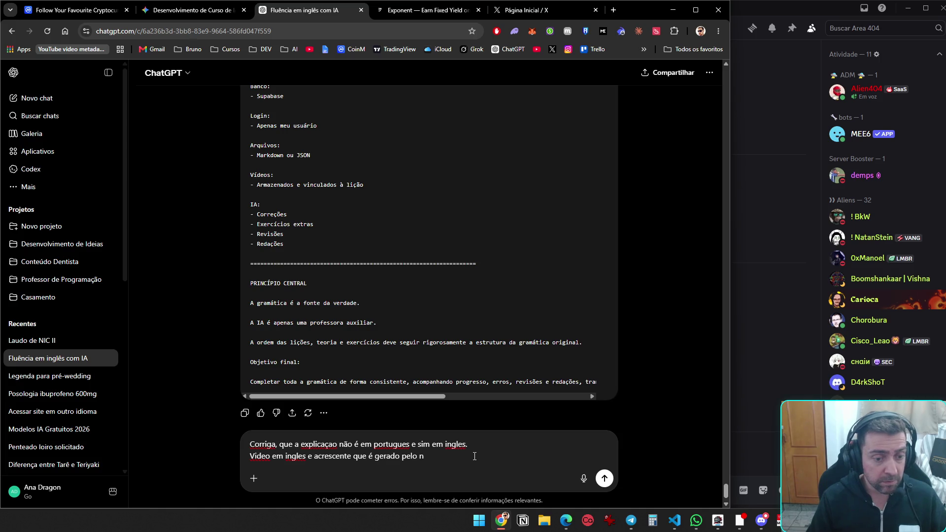
key(BackSpace)
key(BackSpace)
key(BackSpace)
text(ta)
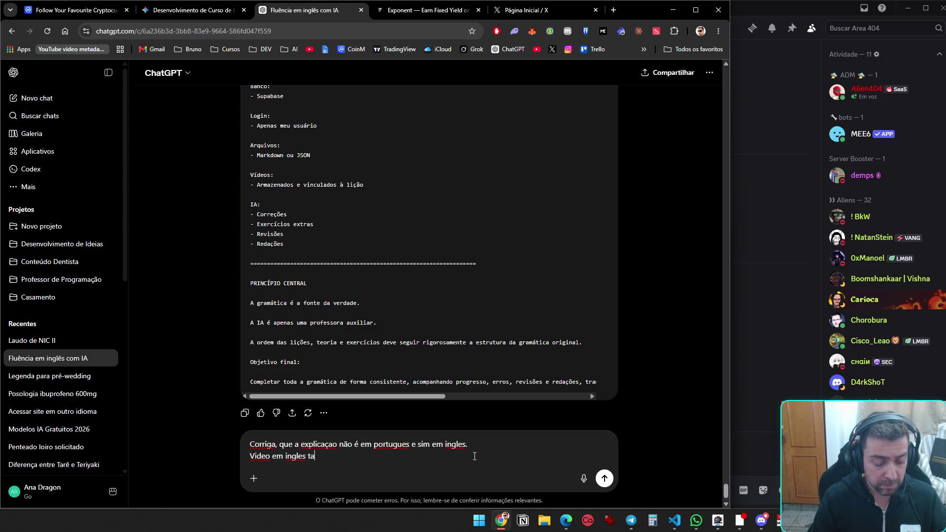
text(mbém.)
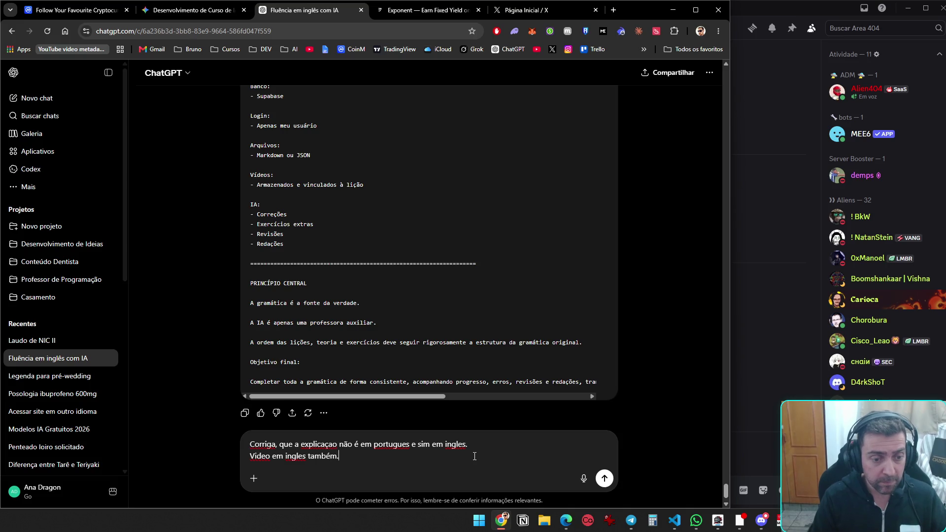
key(shift+Return)
key(shift+Return)
text(Avise que )
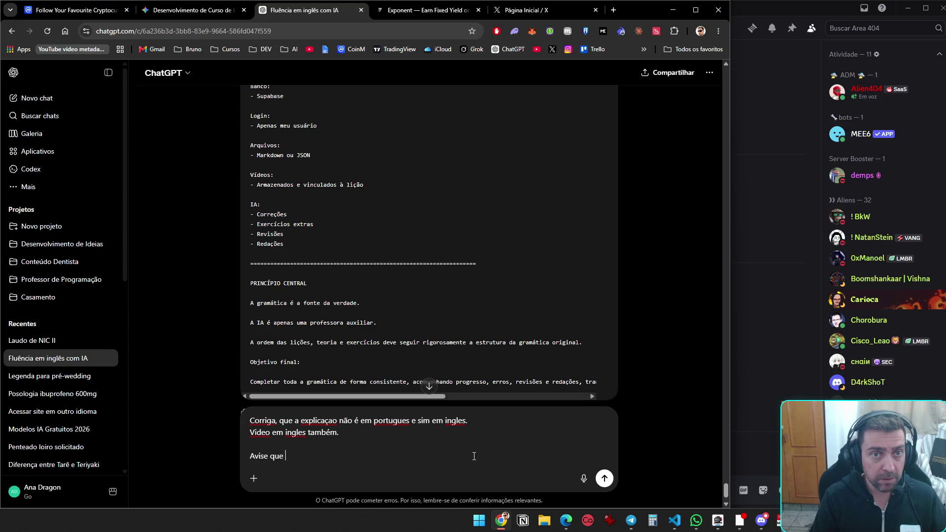
text(as imagens das)
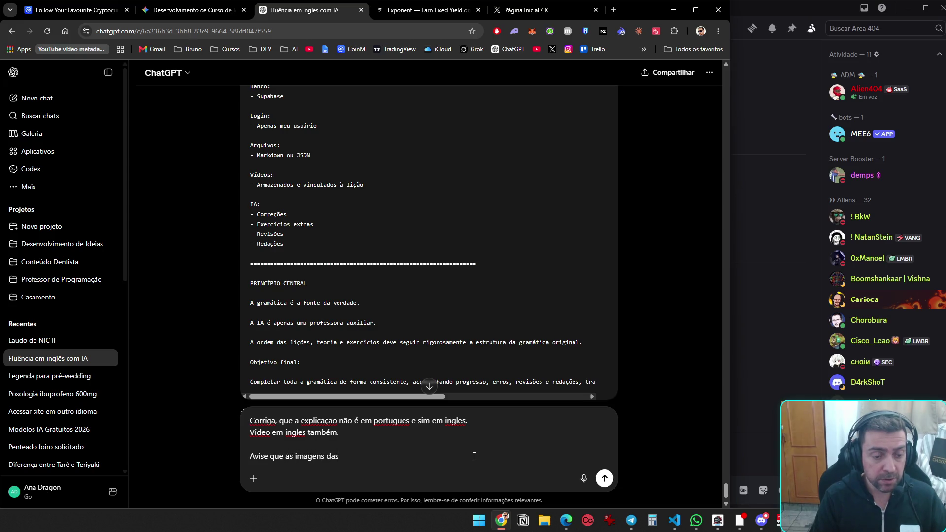
text( licções serão upadas )
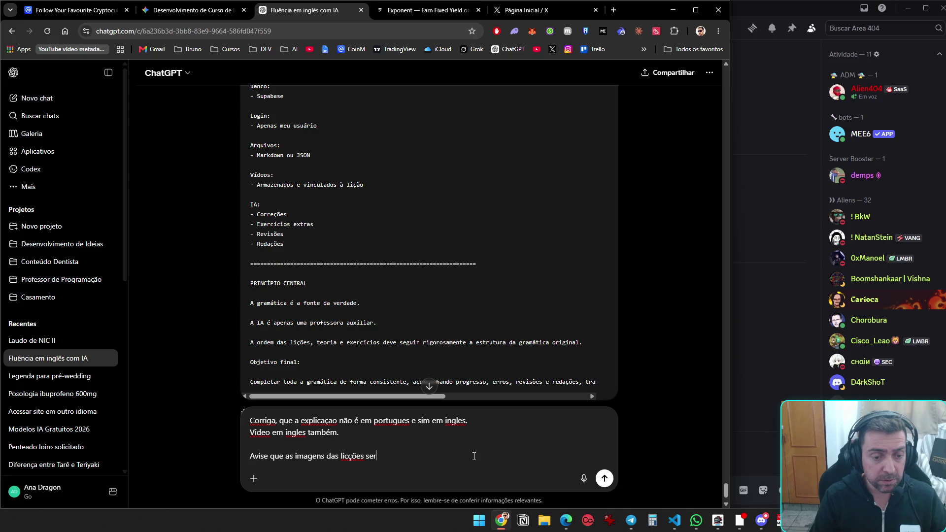
text(n)
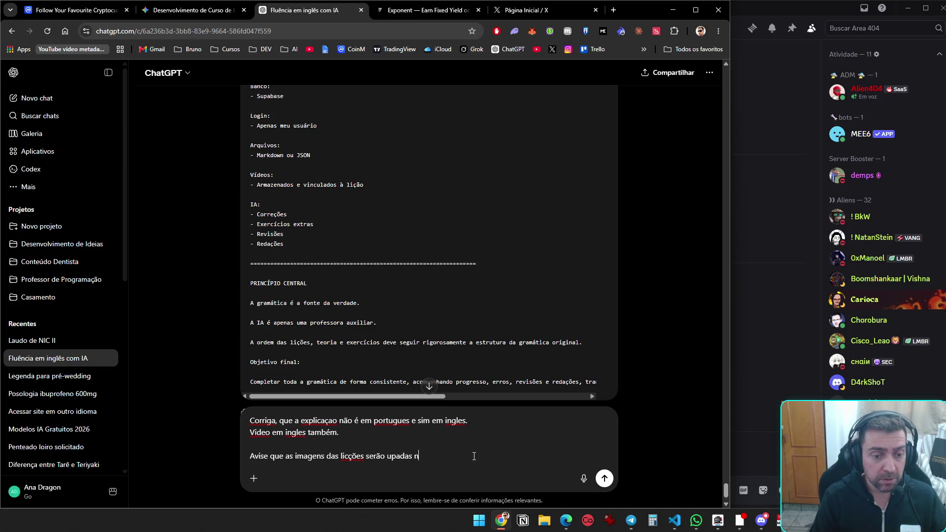
text(o notebook.)
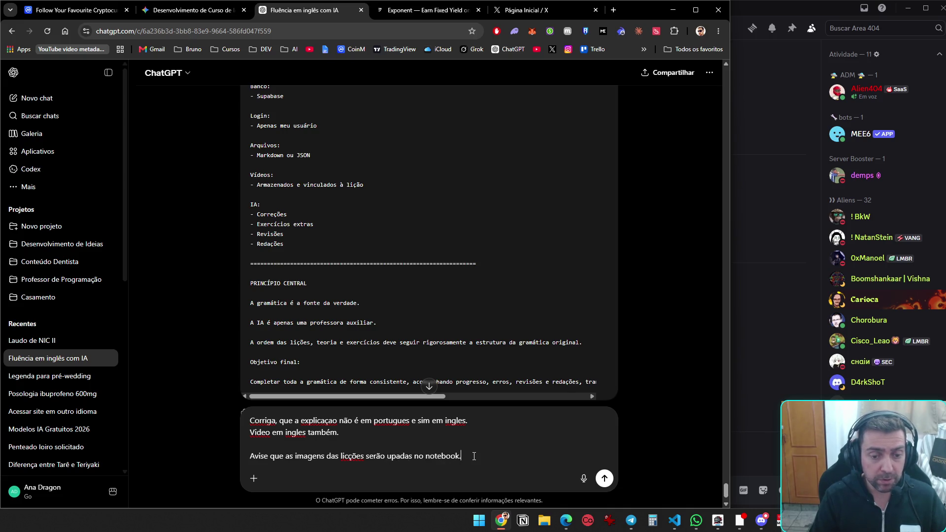
Send the correction and copy the revised English-platform prompt from the reply's code block
key(Return)
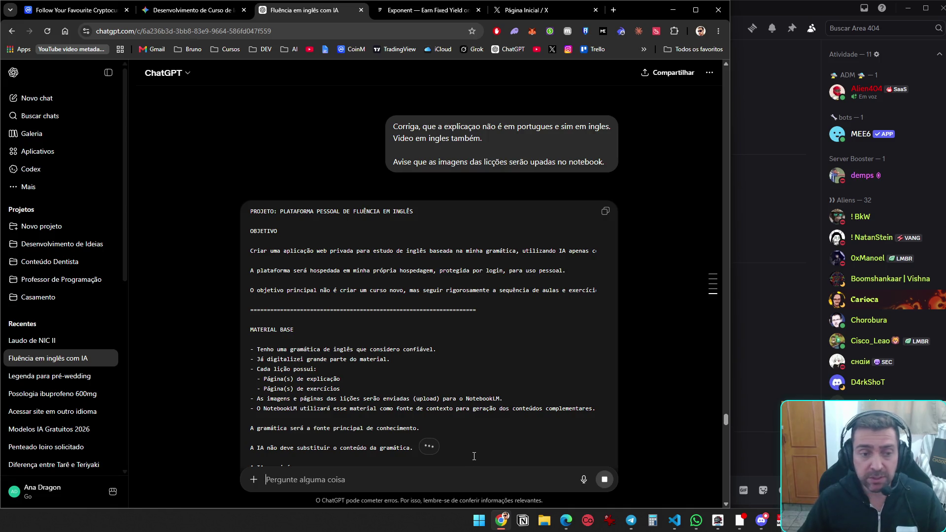
scroll(545, 375, down, 7)
scroll(578, 409, down, 15)
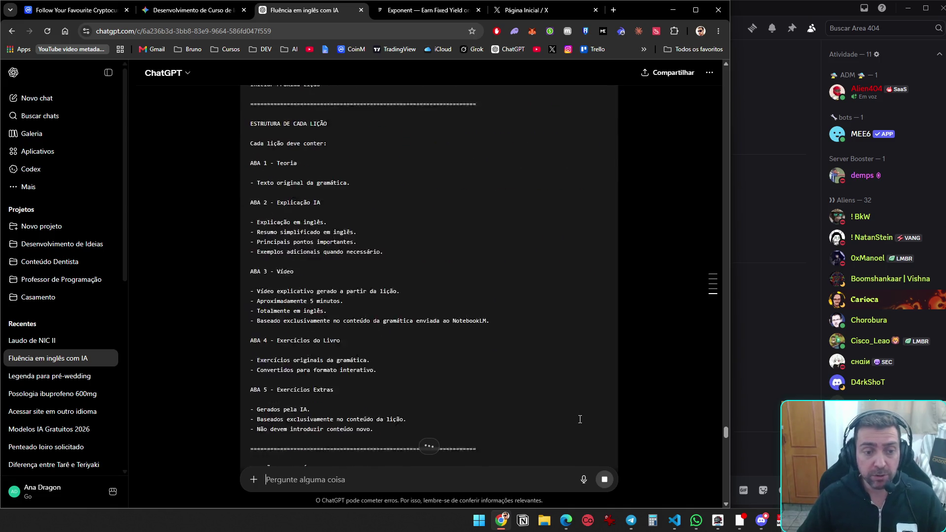
scroll(581, 426, down, 20)
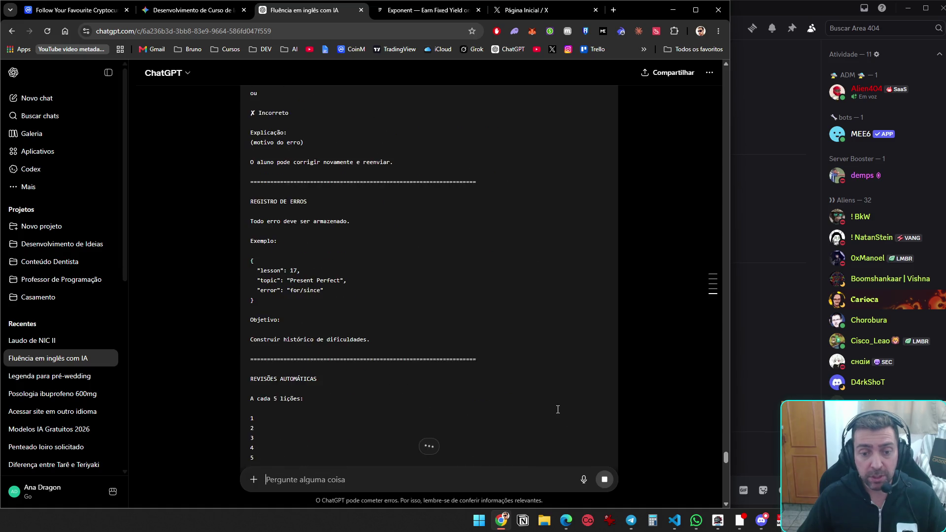
scroll(561, 439, down, 10)
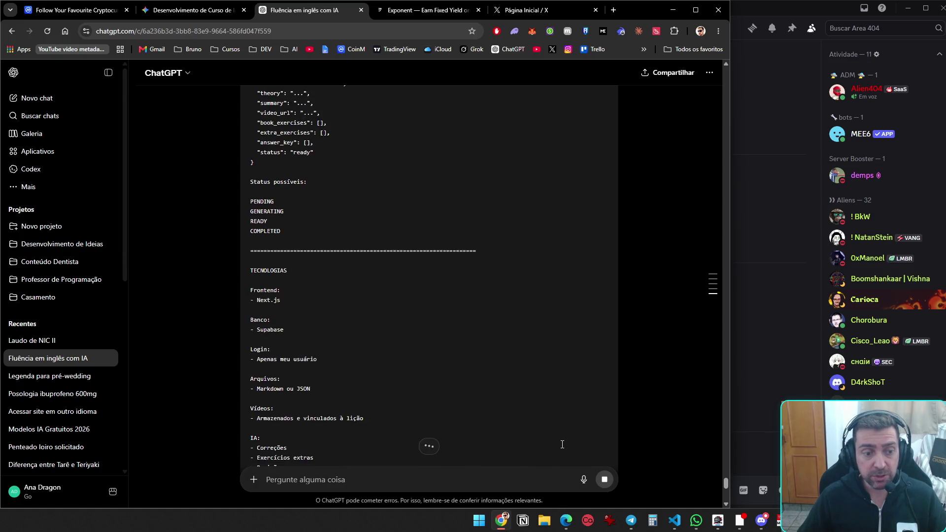
scroll(636, 459, up, 15)
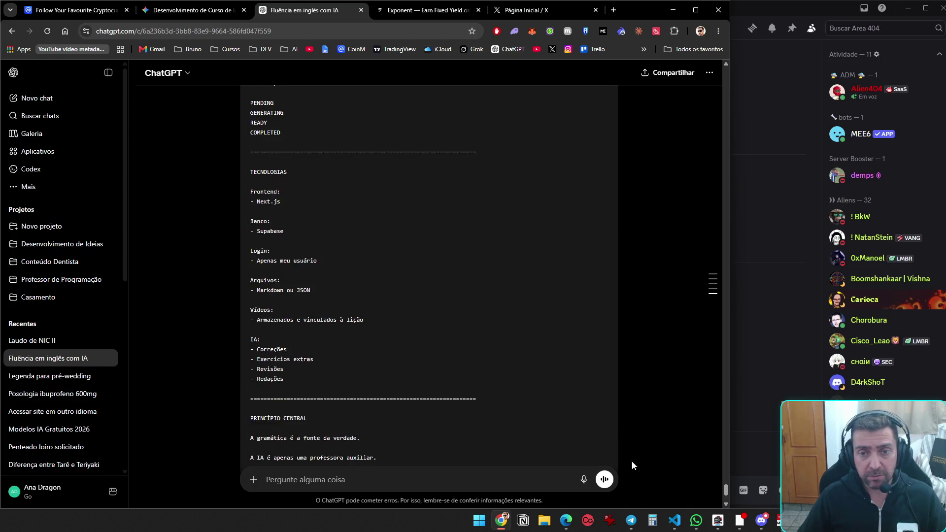
scroll(628, 431, up, 15)
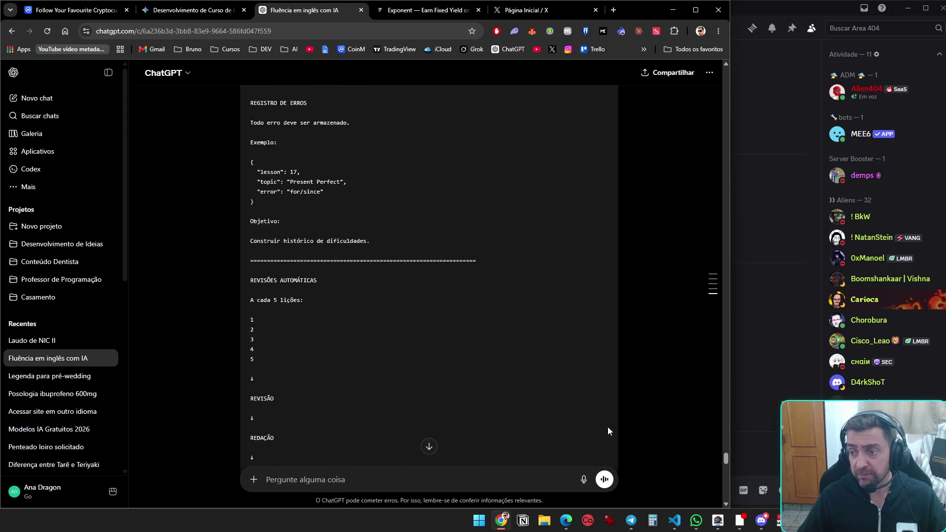
scroll(559, 415, up, 15)
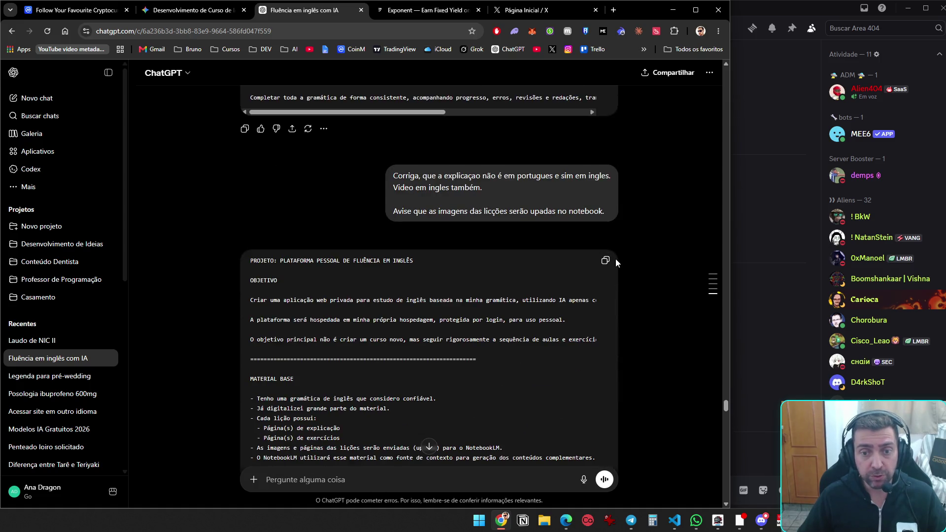
click(606, 260)
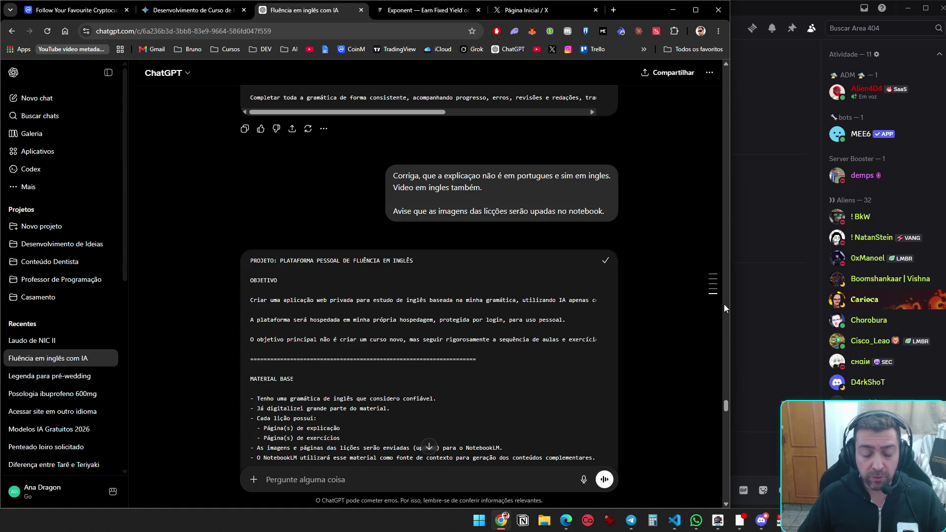
Launch Visual Studio Code by searching 'visu' in Windows search, and reposition its window
key(super)
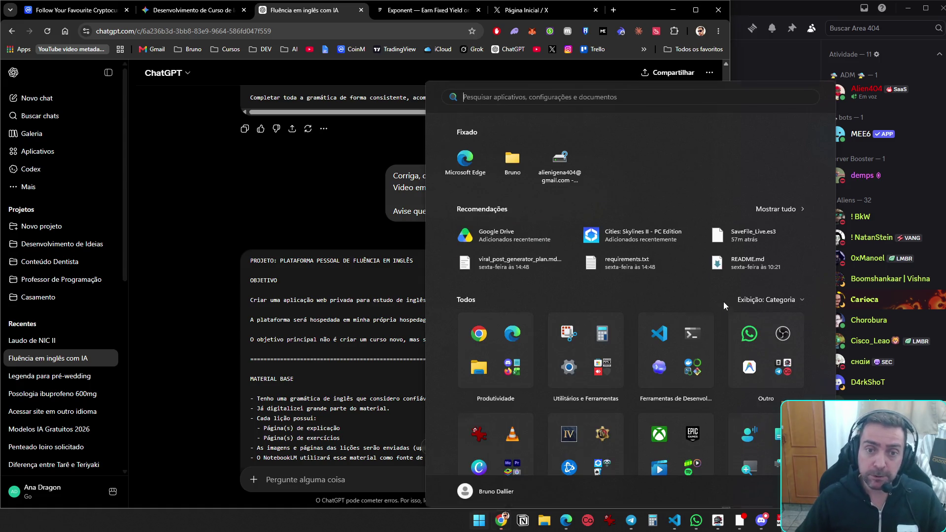
key(super)
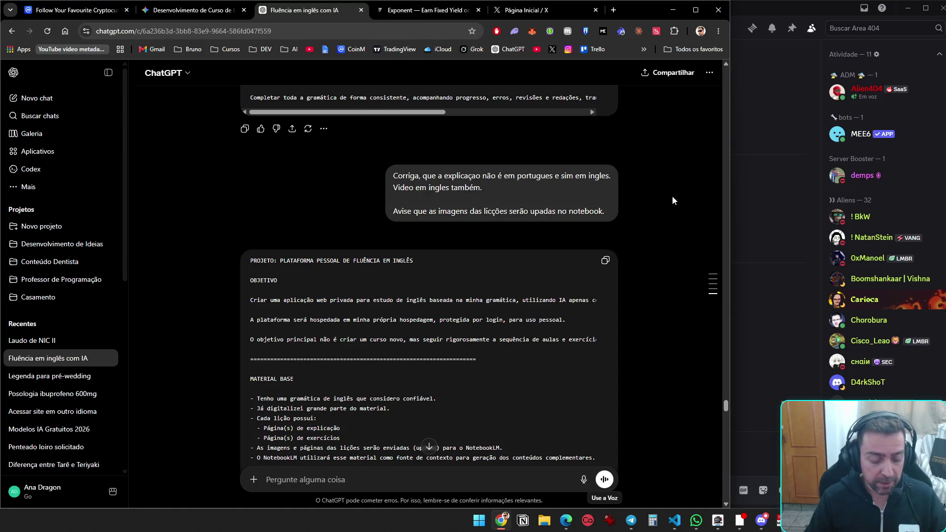
key(super)
text(vusy)
key(BackSpace)
key(BackSpace)
key(BackSpace)
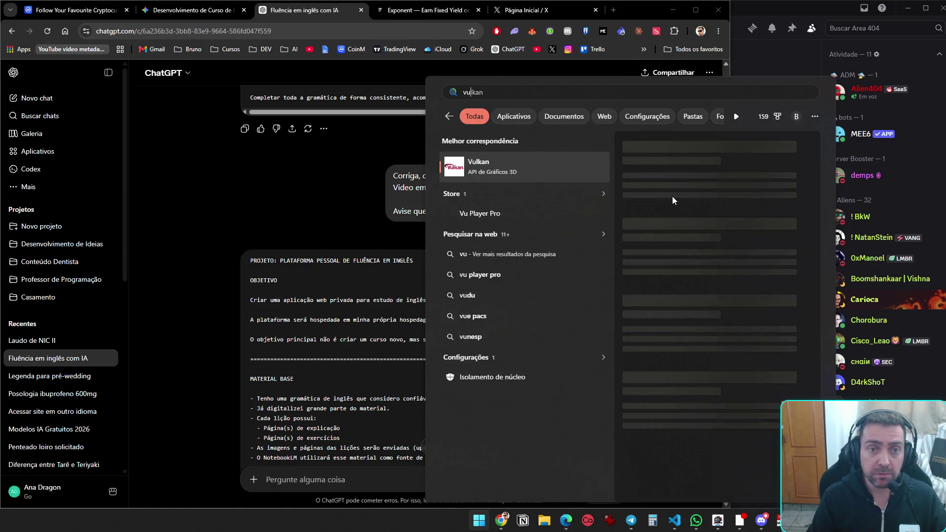
text(visu)
key(Return)
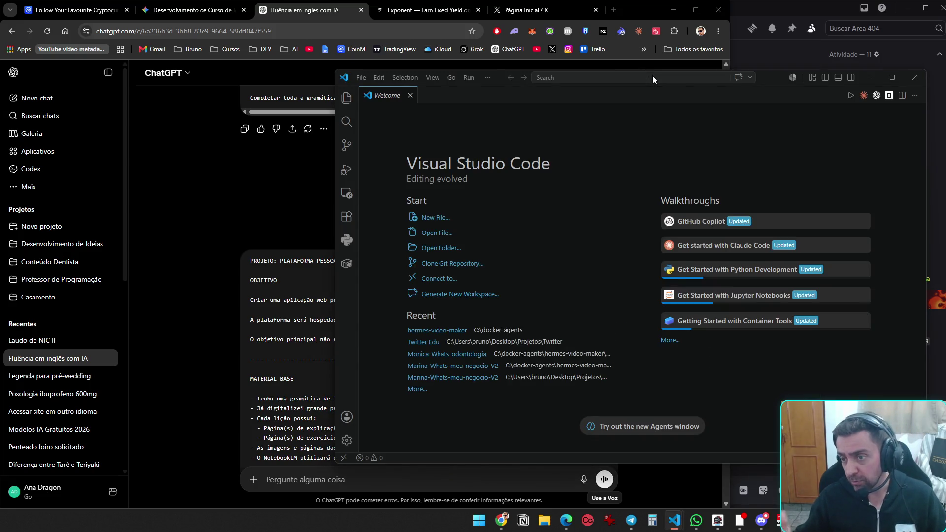
mouse_move(760, 83)
mouse_down()
mouse_move(581, 202)
mouse_move(566, 52)
mouse_move(578, 43)
mouse_up()
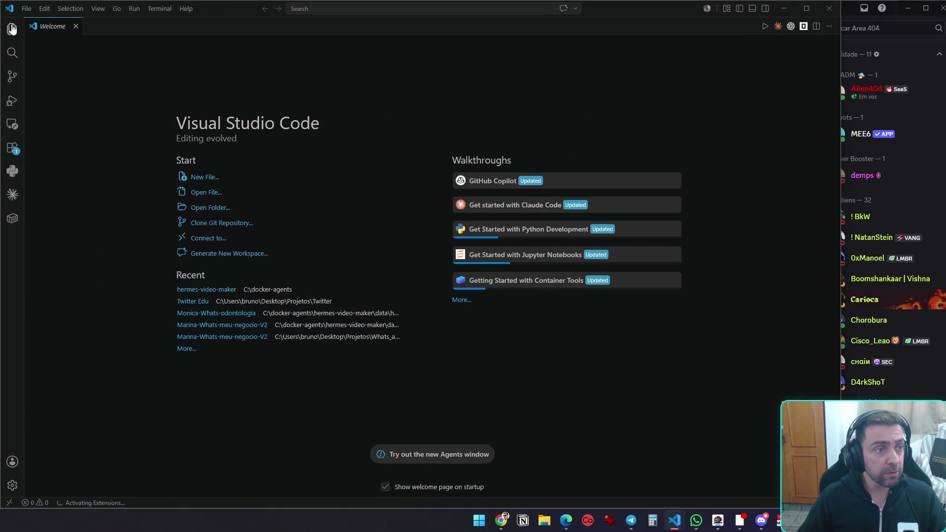
Start opening a folder and browse to G:\Meu Drive\Projetos
click(13, 29)
click(284, 208)
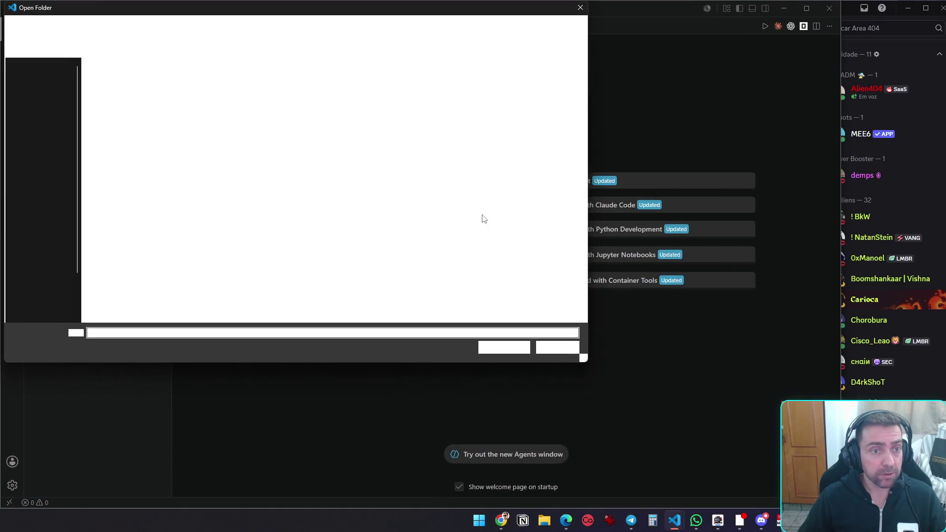
scroll(35, 273, down, 2)
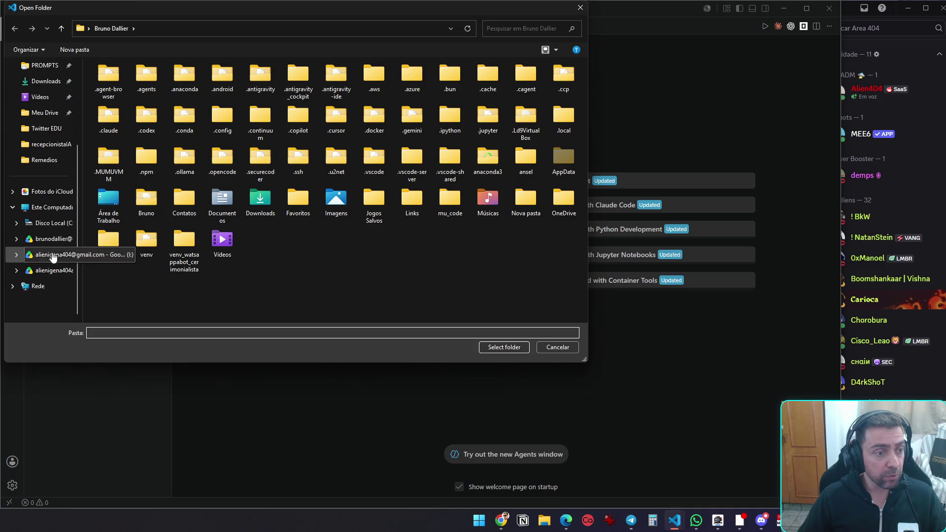
click(49, 239)
double_click(116, 108)
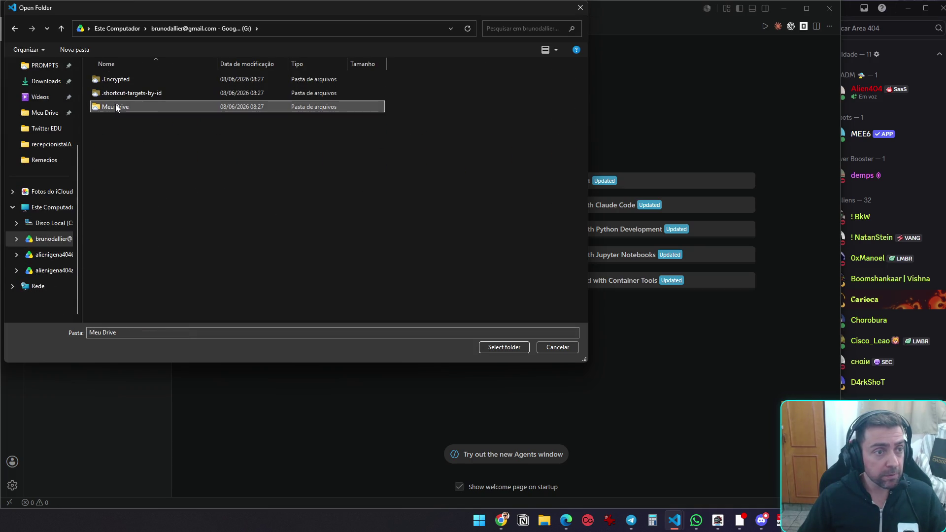
click(116, 108)
key(p)
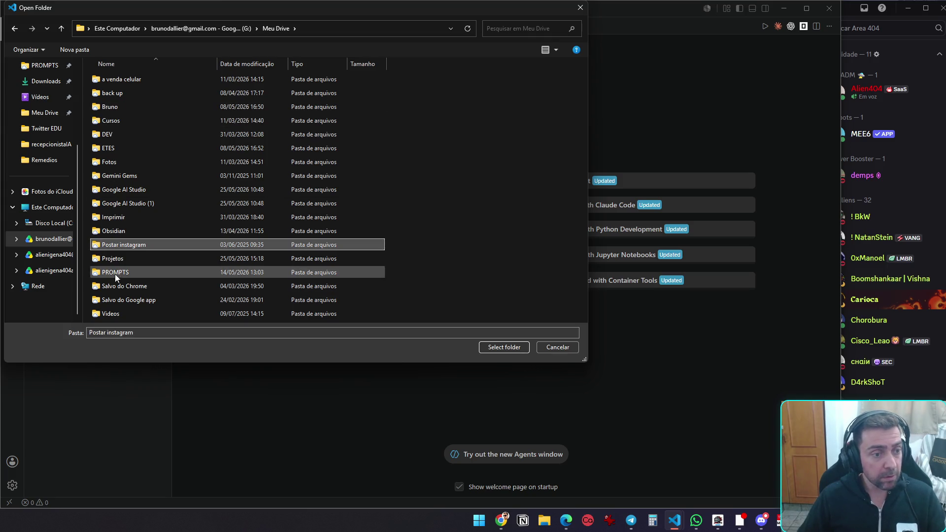
click(122, 260)
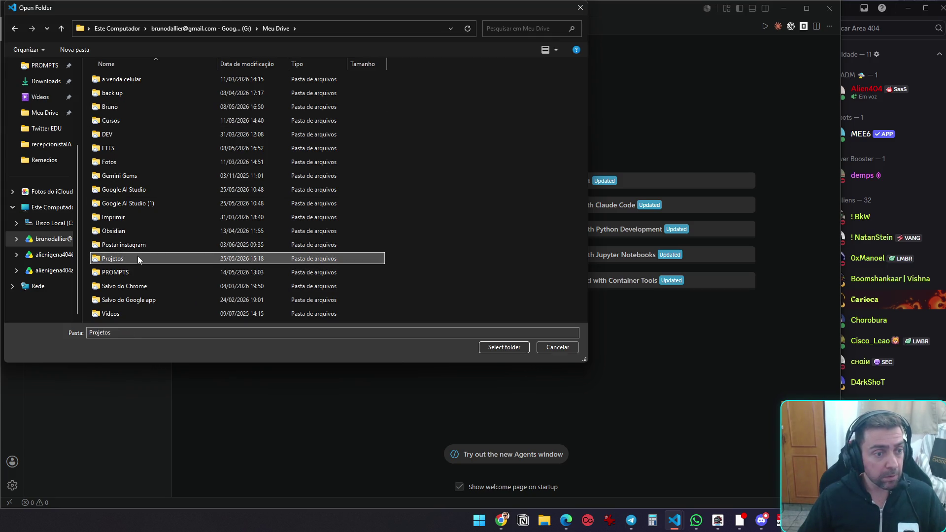
click(133, 257)
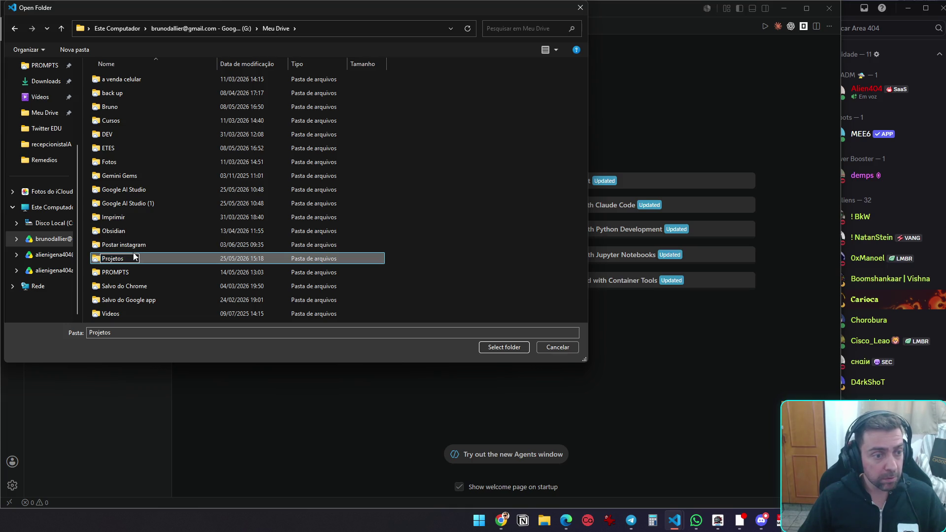
double_click(162, 261)
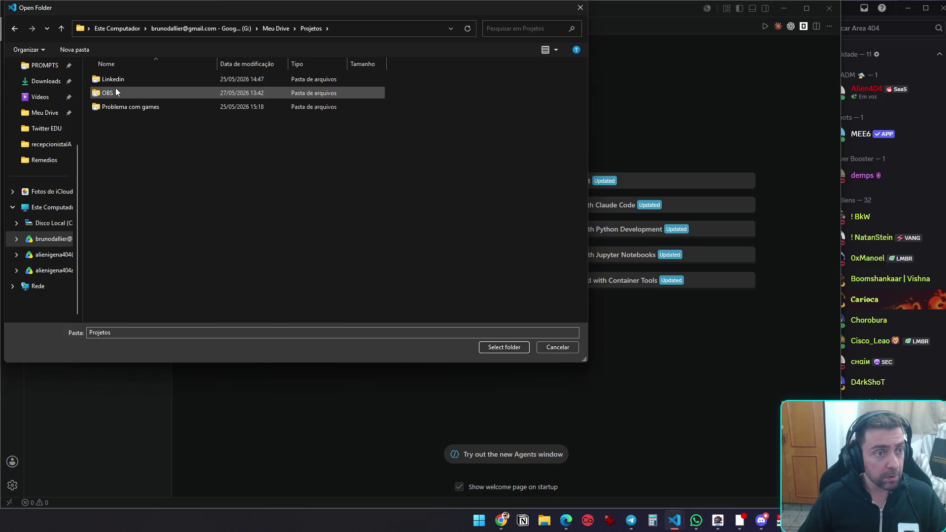
Create a new folder named 'Curso de Inglês' there and open it in the editor
click(85, 49)
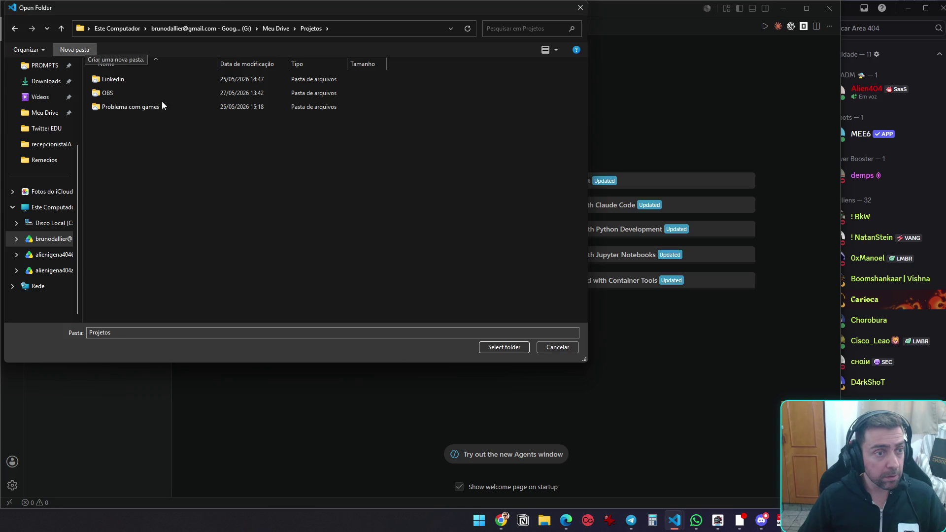
text(Curso de )
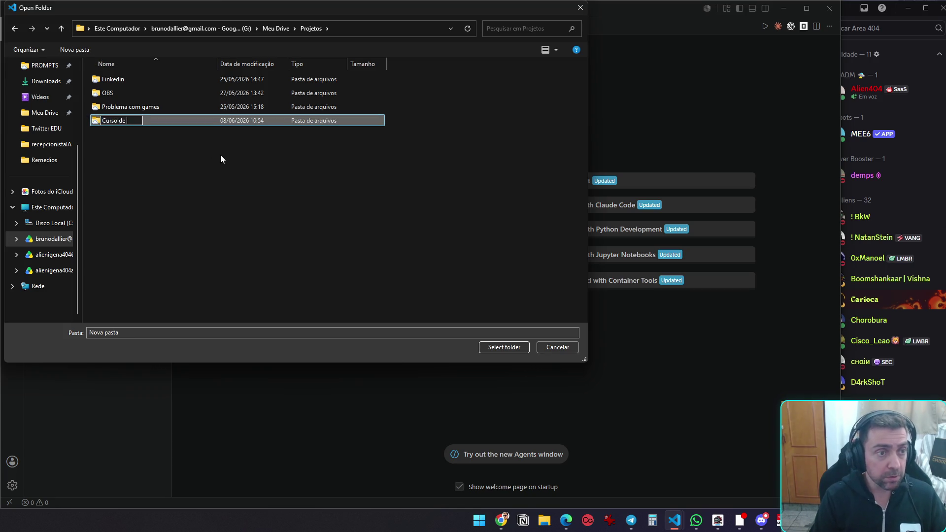
text(Inglês)
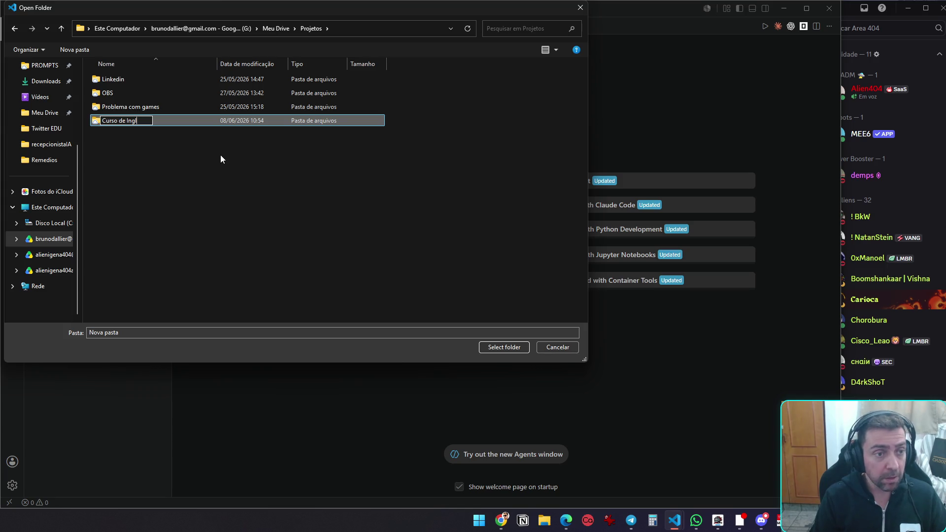
key(Return)
key(Return)
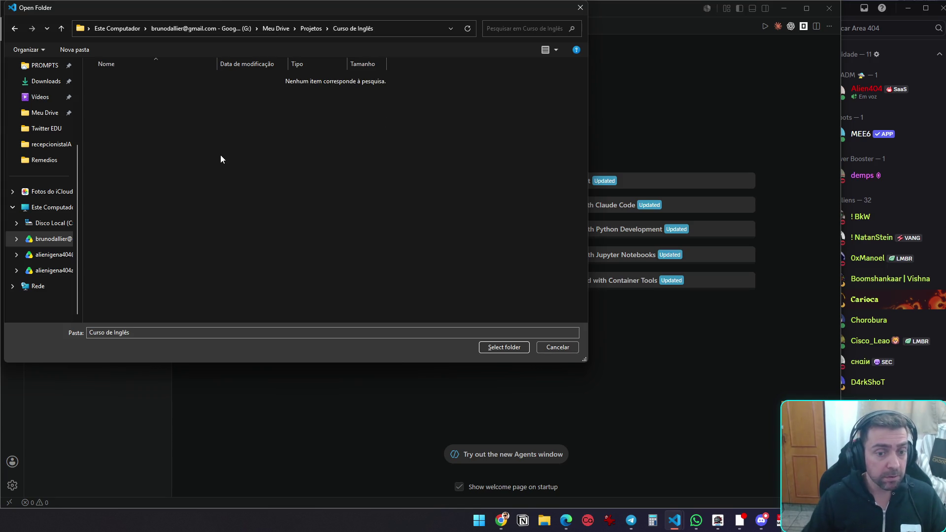
click(482, 347)
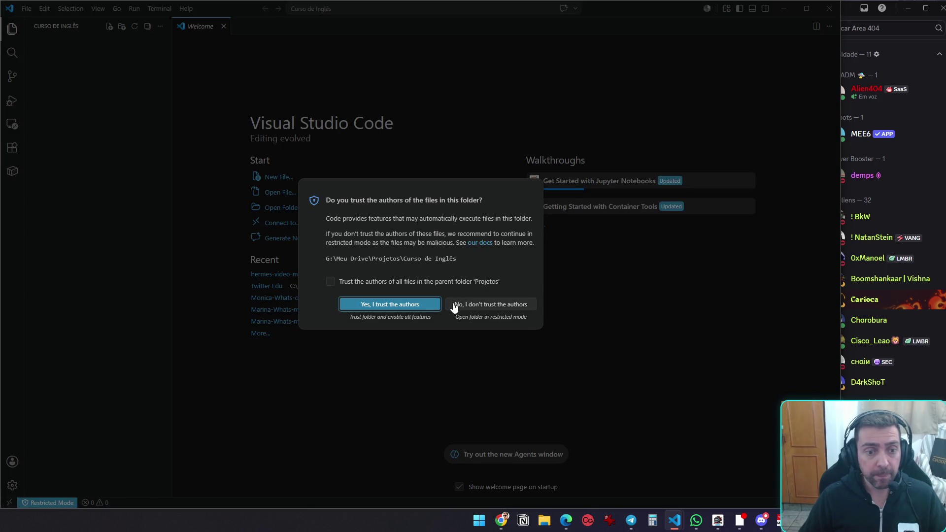
Trust the Curso de Inglês folder, maximize the window, widen the Codex panel, and set it to Full access
click(409, 310)
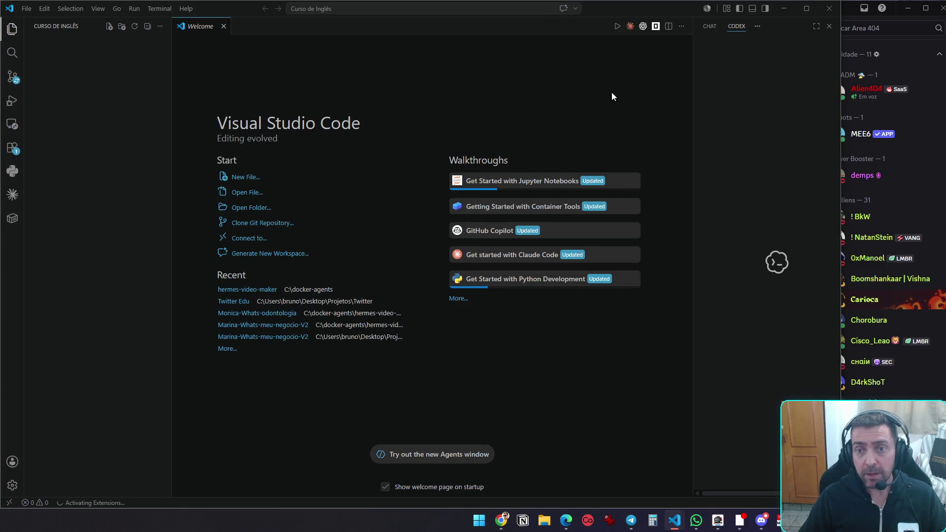
key(super+Up)
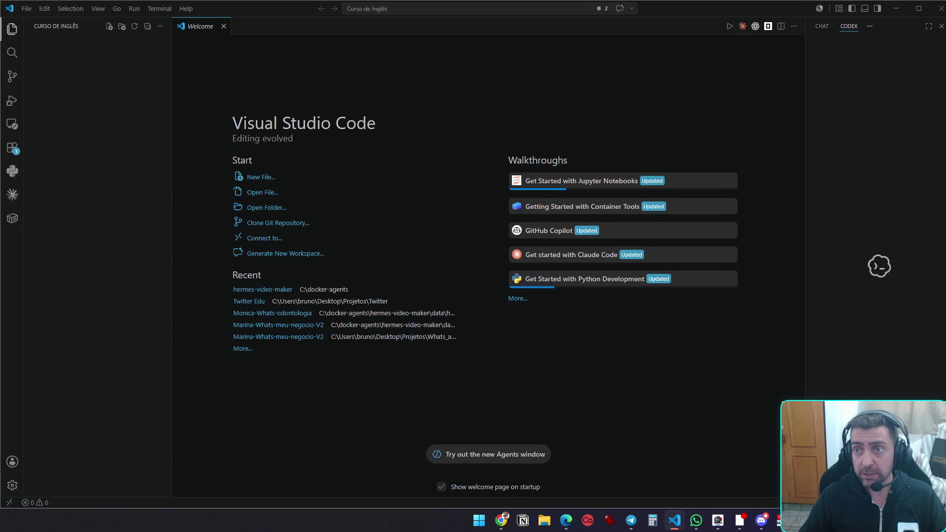
drag(806, 166, 686, 170)
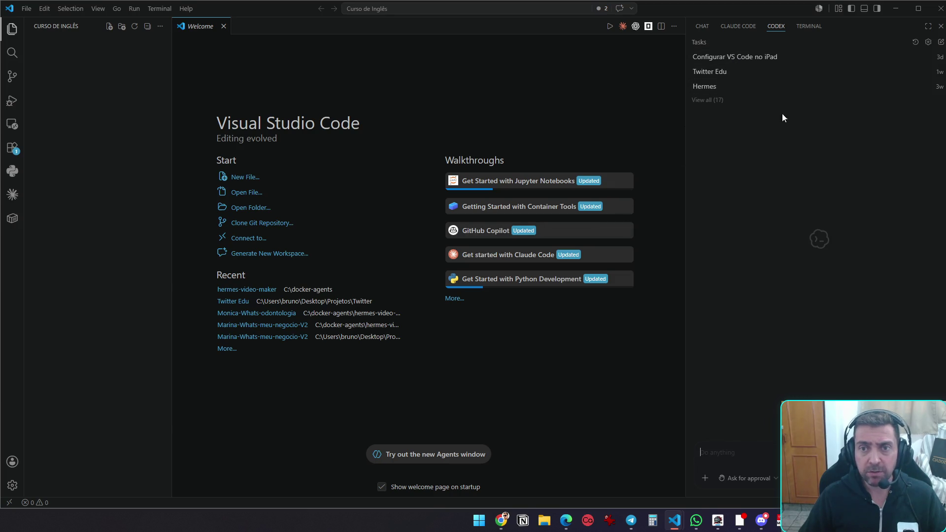
click(757, 479)
click(775, 466)
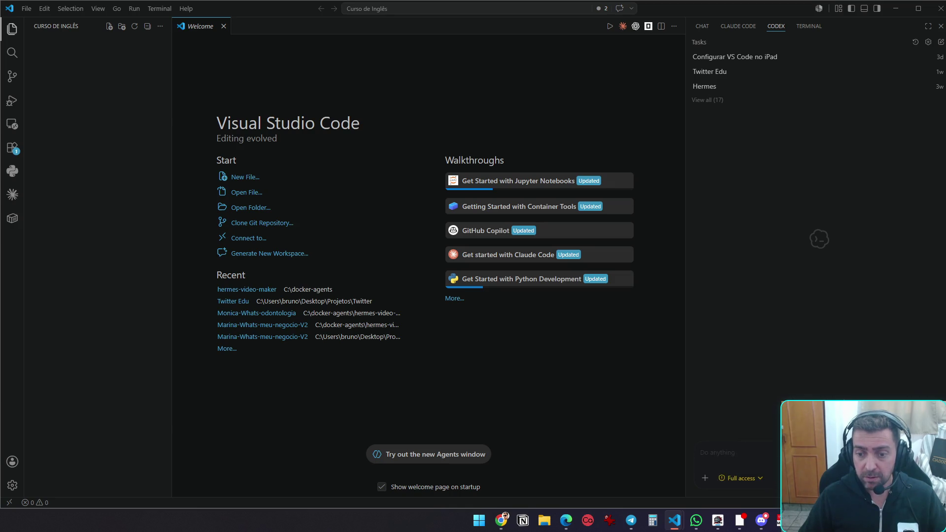